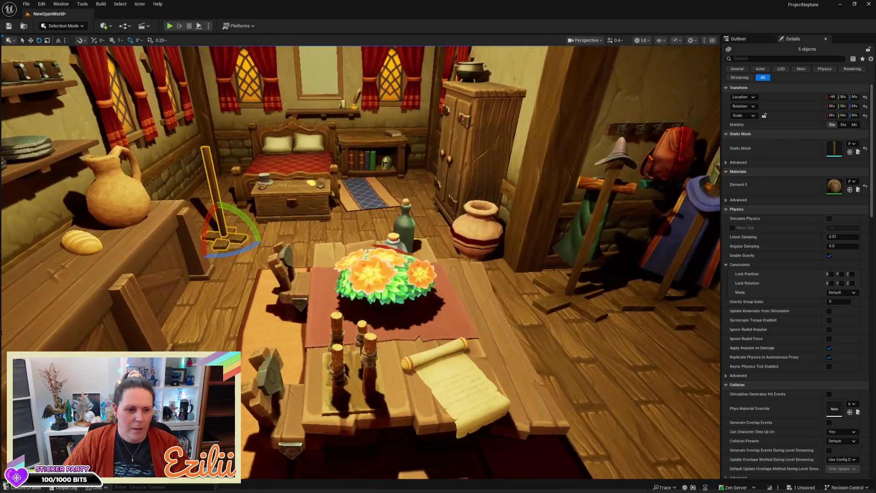
- Move the wooden post stand beside the clay pot and select only its vertical post
key("w")
mouse_move(220, 242)
left_mouse_down()
mouse_move(389, 259)
mouse_move(395, 243)
left_mouse_up()
key("e")
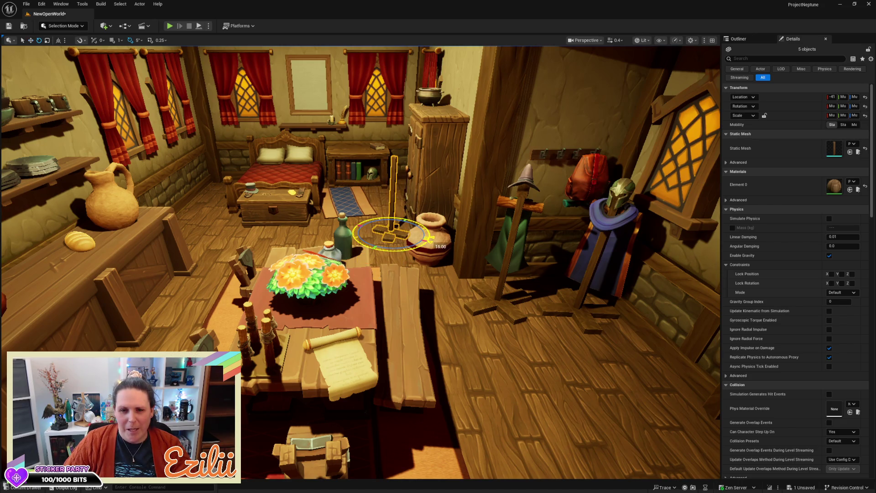
mouse_move(402, 251)
left_mouse_down()
mouse_move(413, 251)
mouse_move(404, 169)
mouse_move(399, 205)
left_mouse_up()
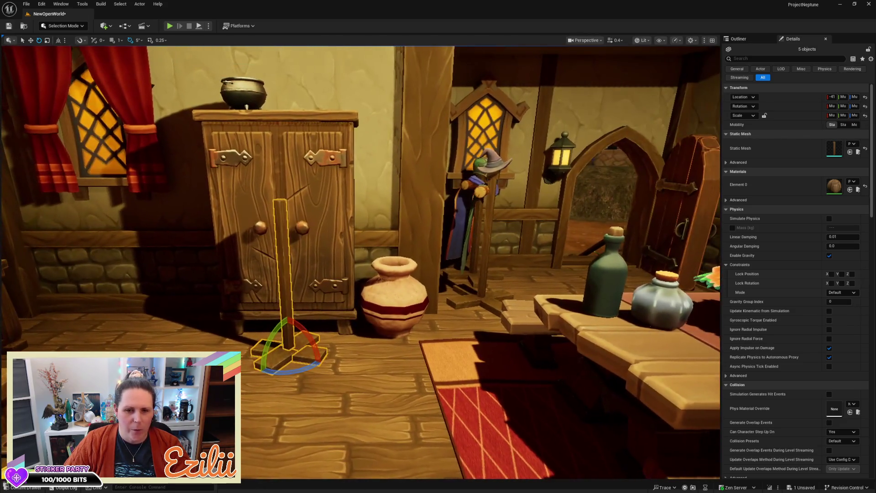
key("r")
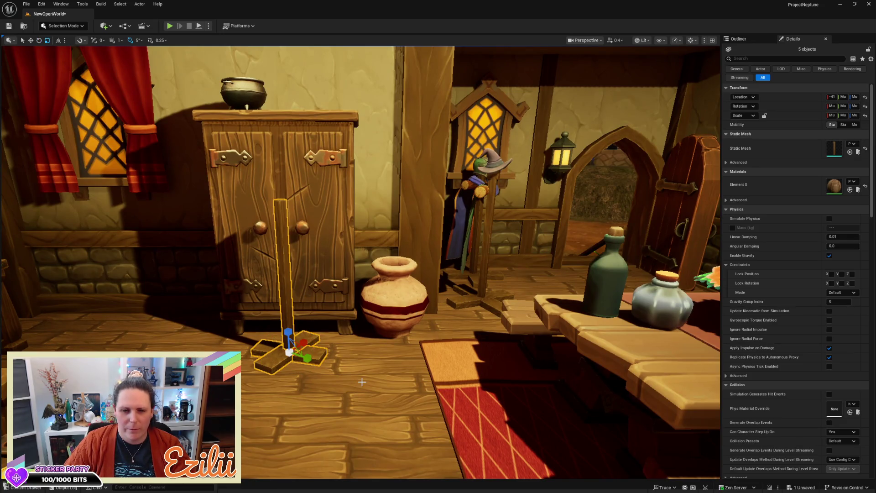
left_click(285, 287)
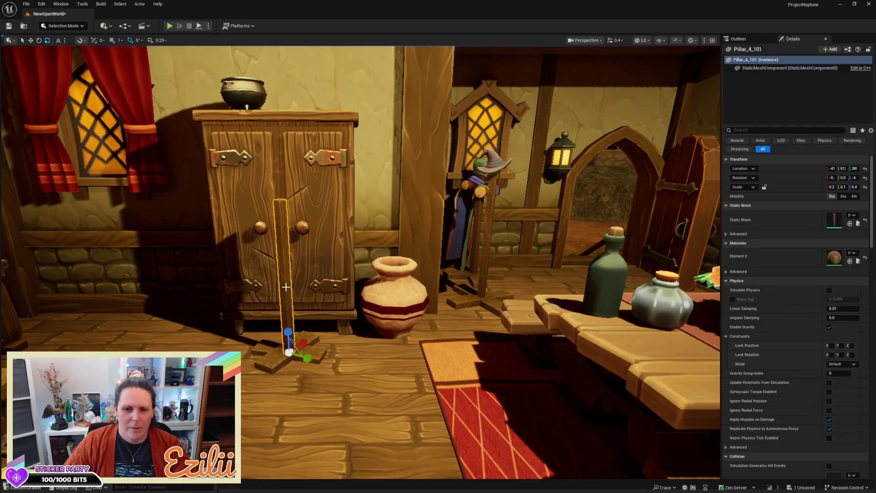
- Shorten the vertical post to a stub and scale the four base planks down together
left_click_drag(287, 332, 287, 365)
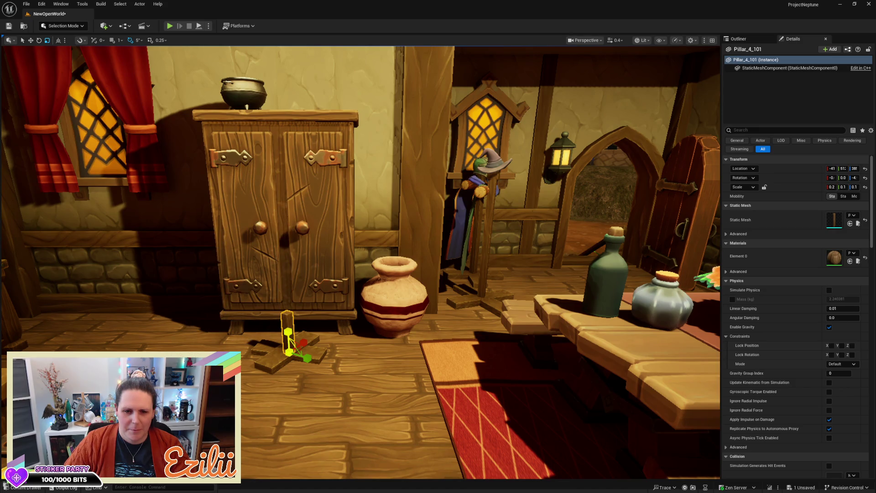
left_click(272, 361)
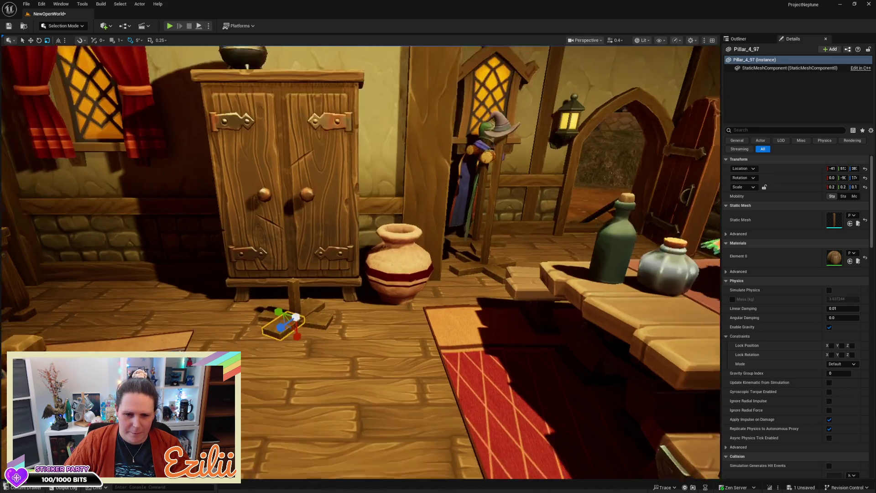
scroll(314, 241, "up", 5)
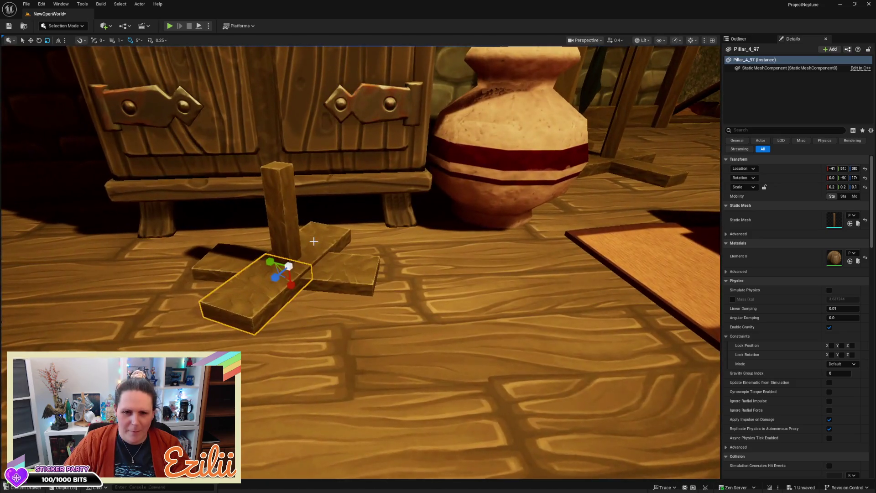
left_click(331, 275, "ctrl")
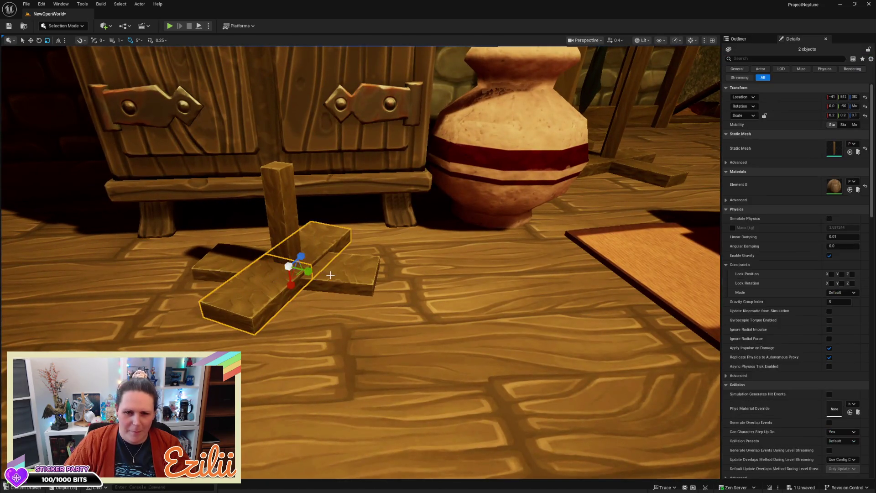
left_click(341, 276, "ctrl")
left_click(229, 263, "ctrl")
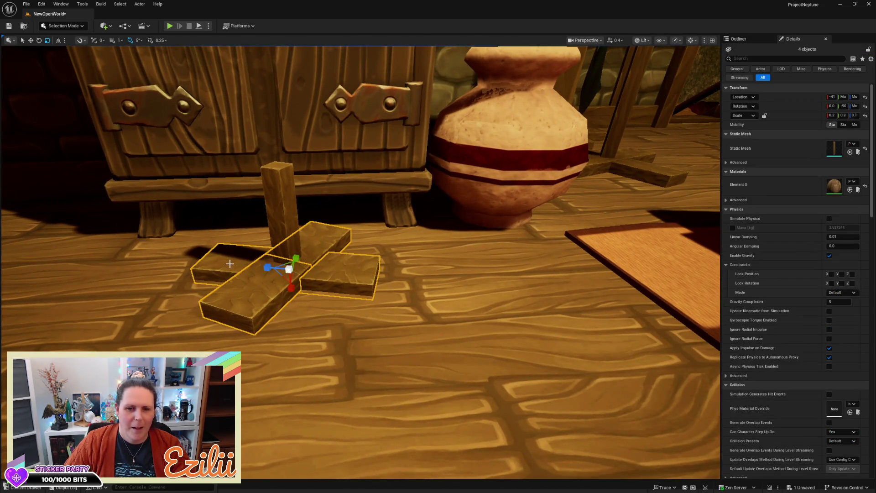
scroll(274, 271, "up", 6)
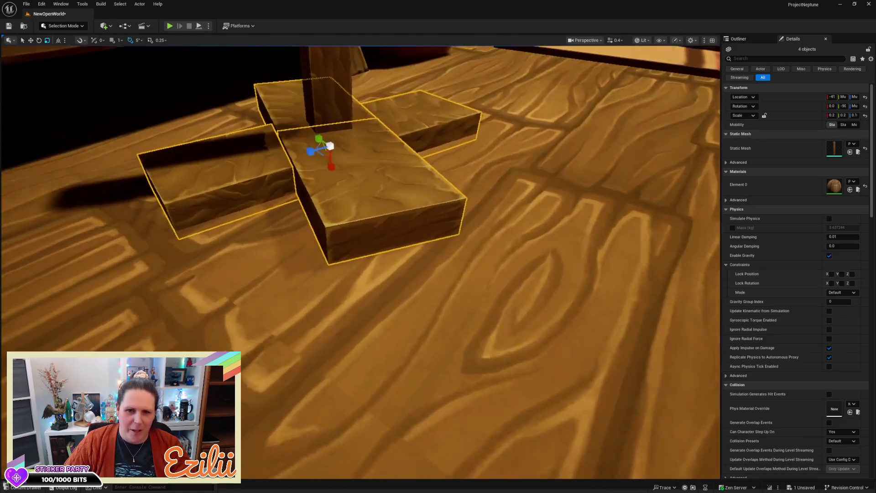
left_click_drag(366, 274, 402, 258)
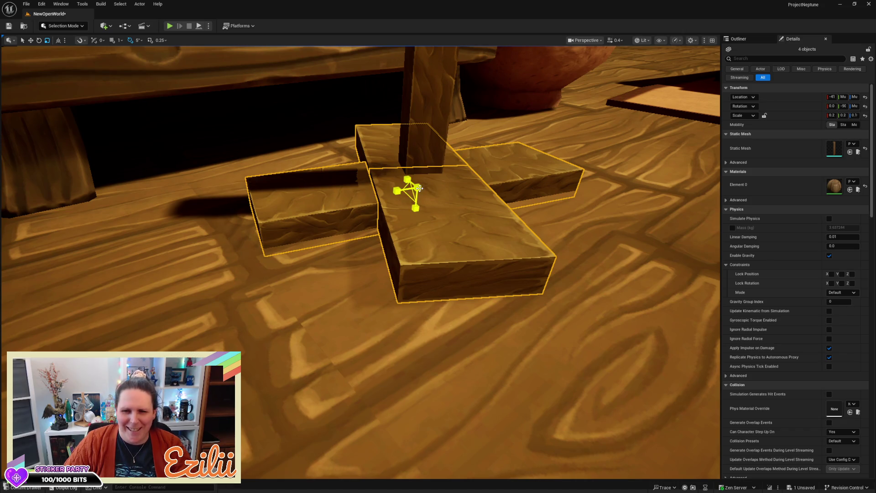
left_click_drag(419, 188, 415, 189)
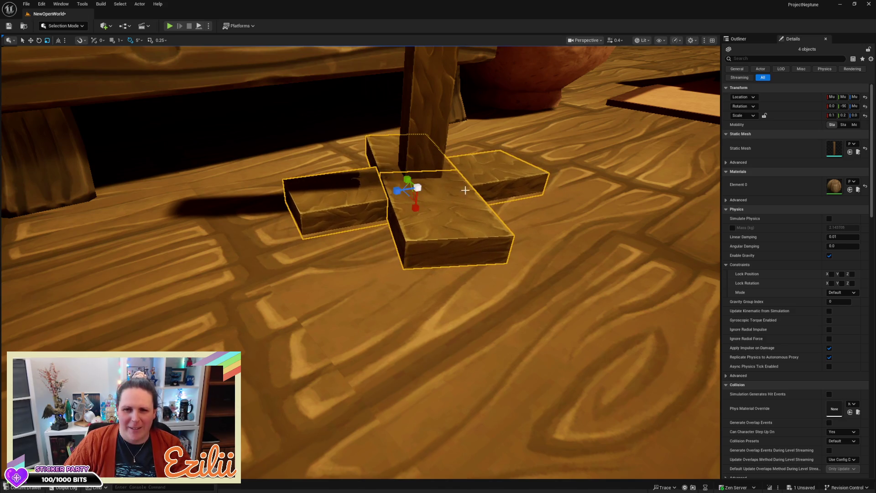
scroll(415, 189, "down", 10)
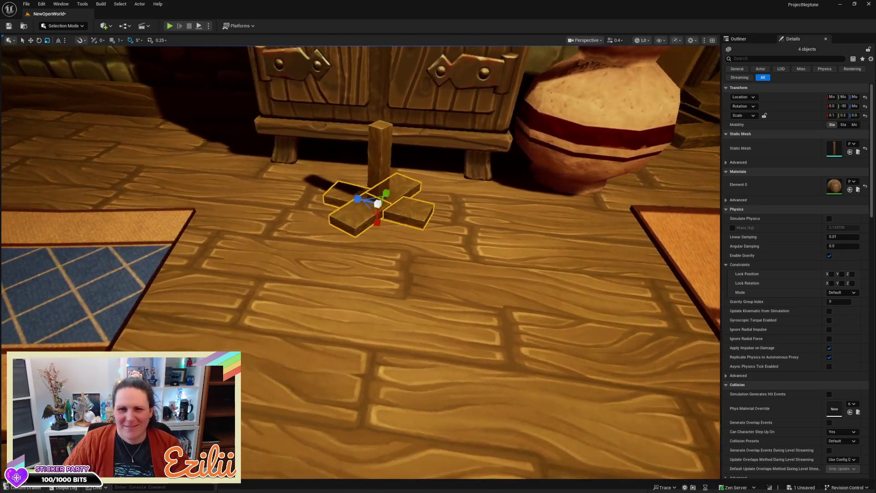
key("Escape")
- Select the four planks and the post, then Alt-drag upward to create a raised copy
left_click(438, 227)
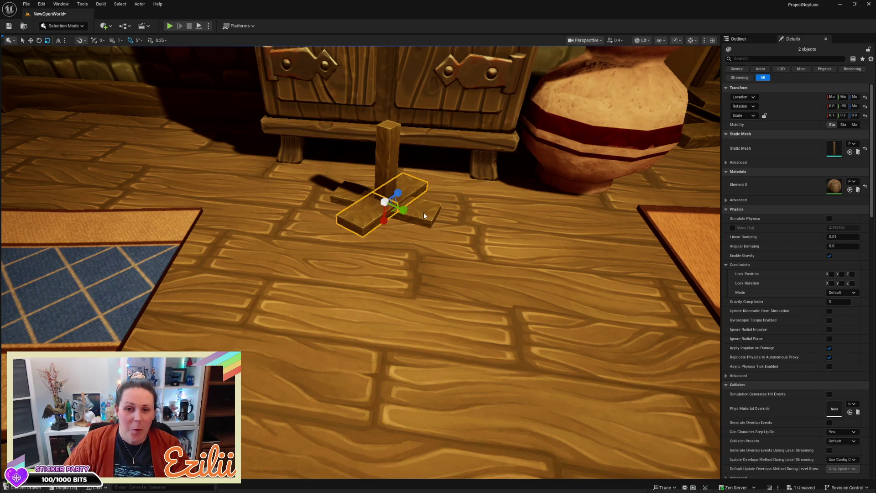
left_click(360, 195, "ctrl")
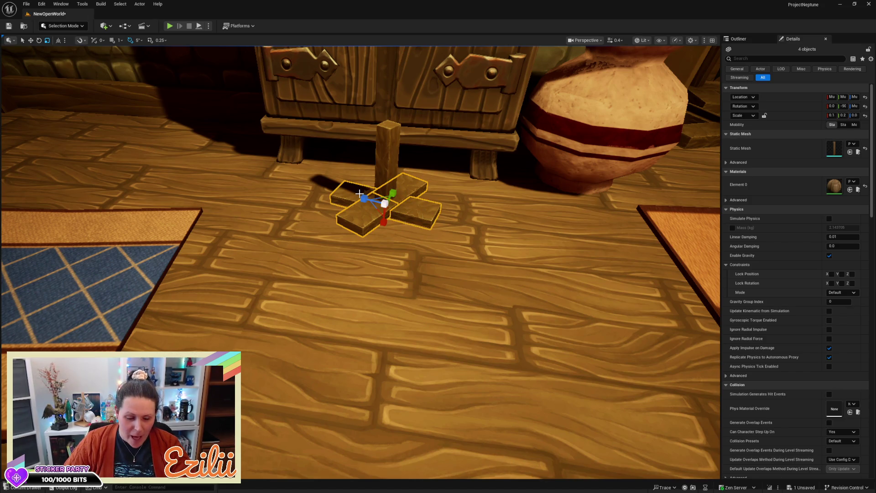
left_click_drag(383, 216, 375, 101)
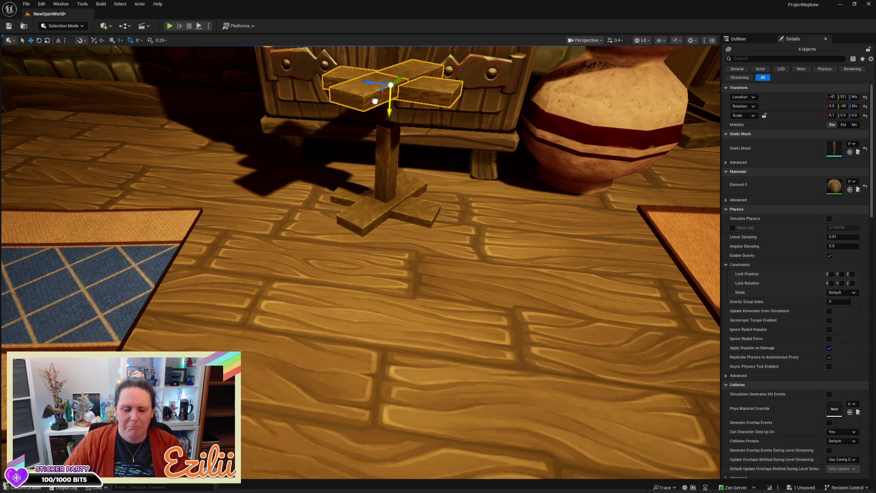
key("ctrl+z")
left_click(393, 144, "ctrl")
left_click_drag(383, 184, 385, 110)
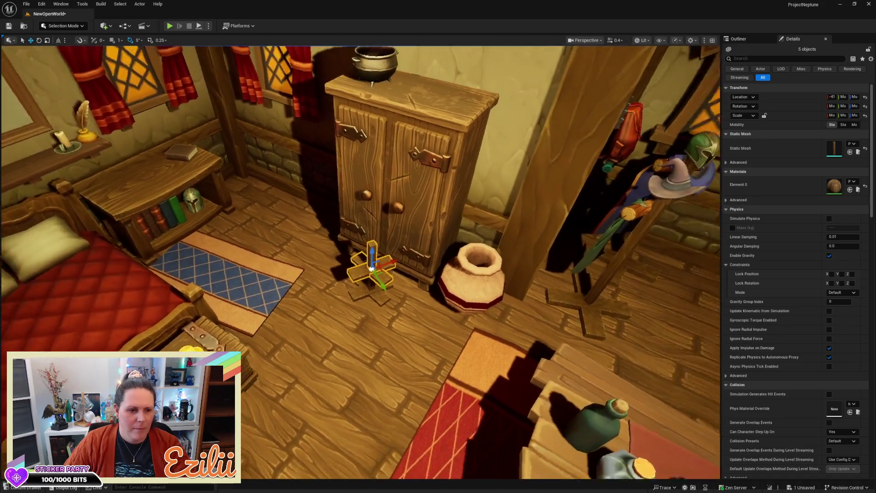
- Move the copied stand onto the cabinet top beside the cauldron
scroll(469, 247, "up", 3)
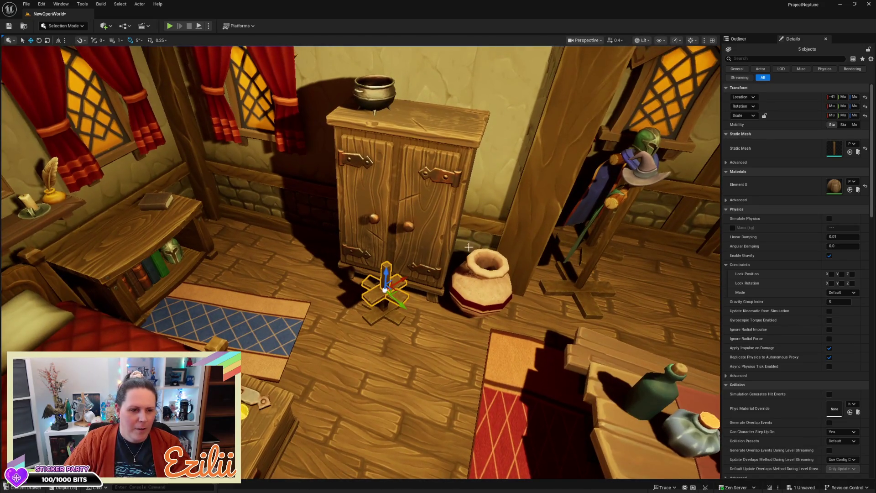
mouse_move(407, 275)
left_mouse_down()
mouse_move(450, 258)
mouse_move(461, 267)
mouse_move(445, 190)
mouse_move(452, 85)
mouse_move(465, 80)
mouse_move(462, 62)
left_mouse_up()
key("e")
key("w")
scroll(361, 262, "up", 5)
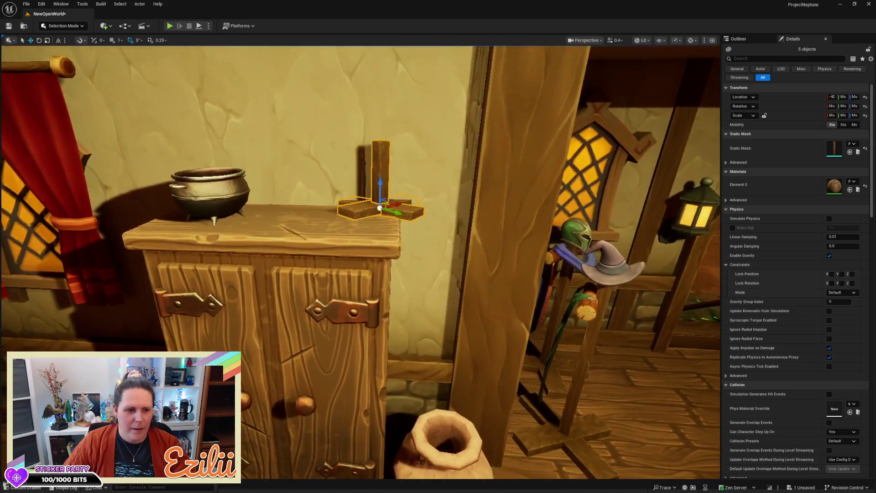
mouse_move(405, 151)
left_mouse_down()
mouse_move(388, 123)
mouse_move(404, 151)
left_mouse_up()
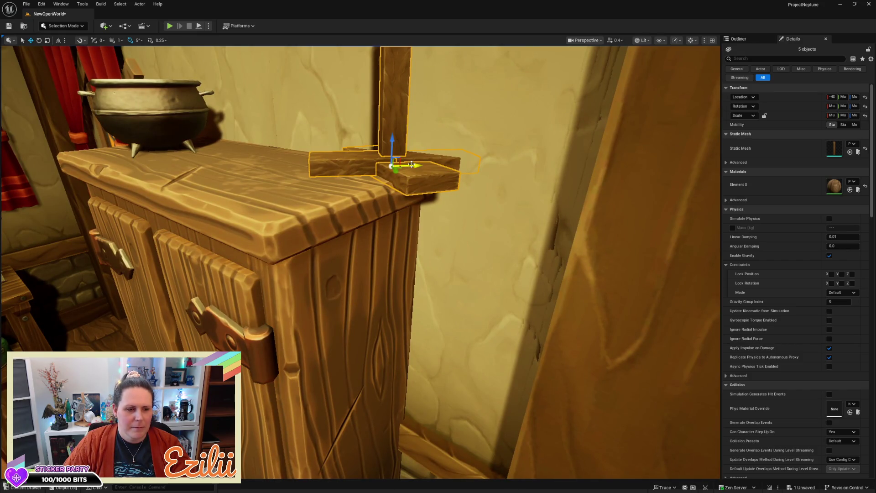
mouse_move(409, 165)
left_mouse_down()
mouse_move(301, 167)
mouse_move(347, 165)
mouse_move(301, 192)
mouse_move(320, 199)
left_mouse_up()
- Rotate the copied stand about 165° around Z and deselect it
key("e")
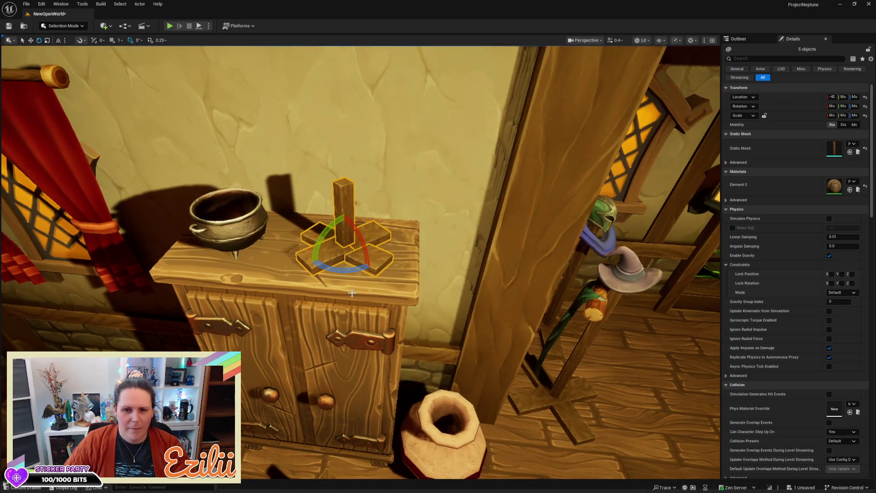
mouse_move(351, 275)
left_mouse_down()
mouse_move(315, 274)
mouse_move(538, 279)
left_mouse_up()
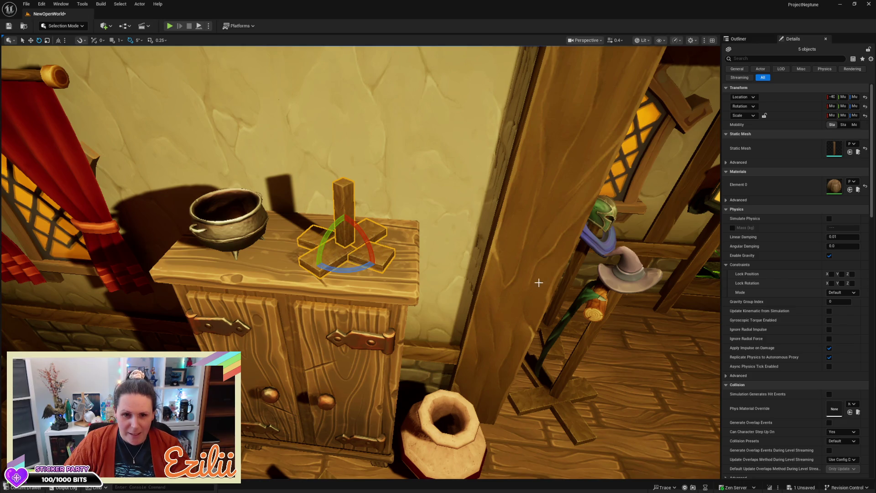
key("Escape")
scroll(554, 261, "up", 3)
scroll(360, 262, "up", 5)
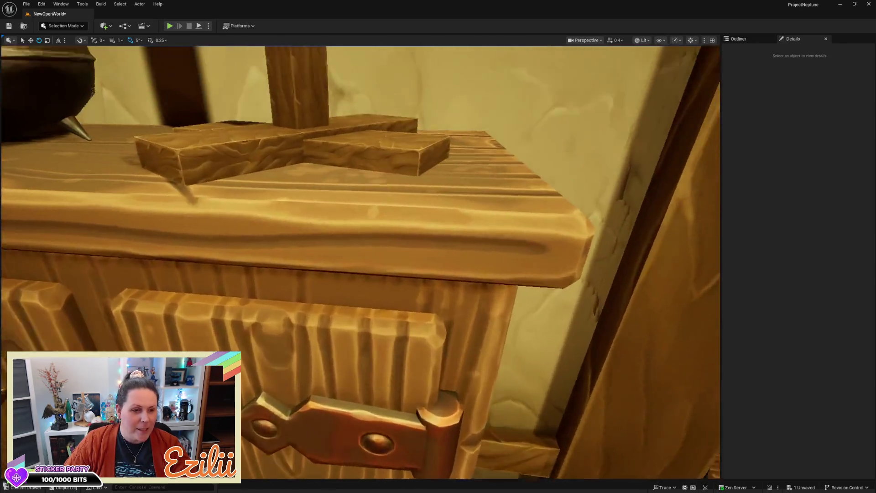
- Select the post on the cabinet top and bring up the Content Drawer showing the Chest meshes
scroll(361, 263, "down", 6)
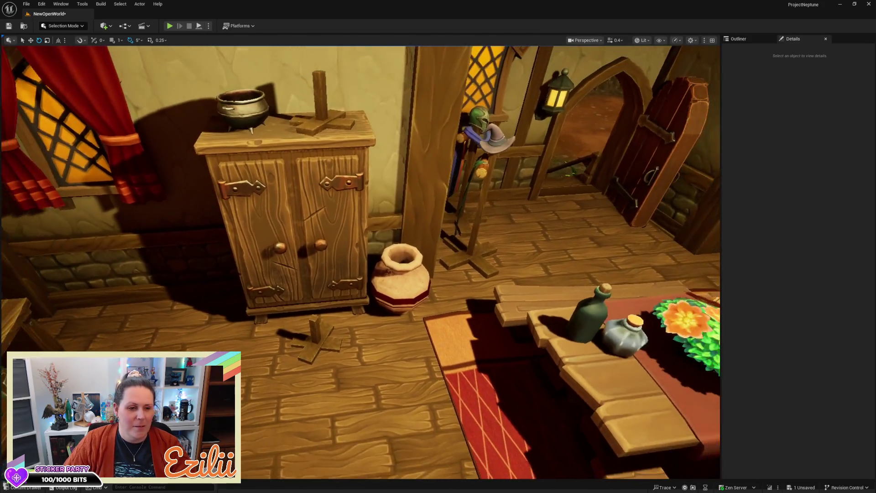
scroll(535, 298, "down", 1)
left_click_drag(383, 304, 366, 165)
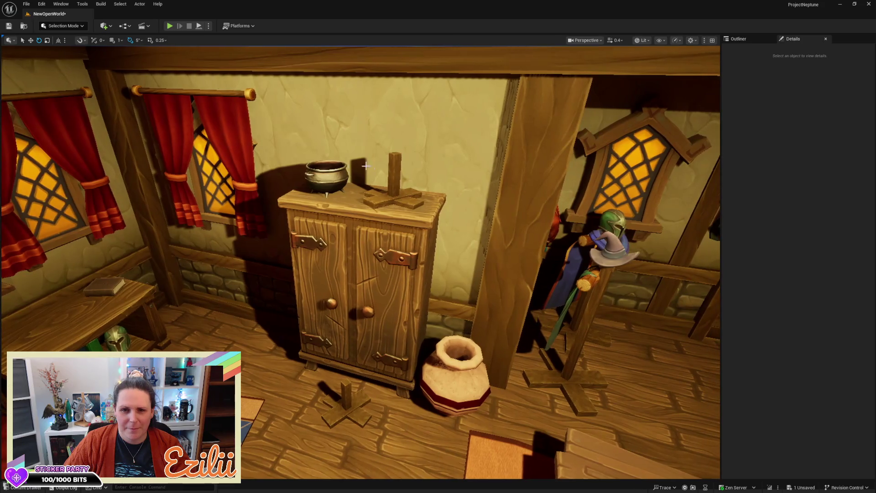
left_click(395, 176)
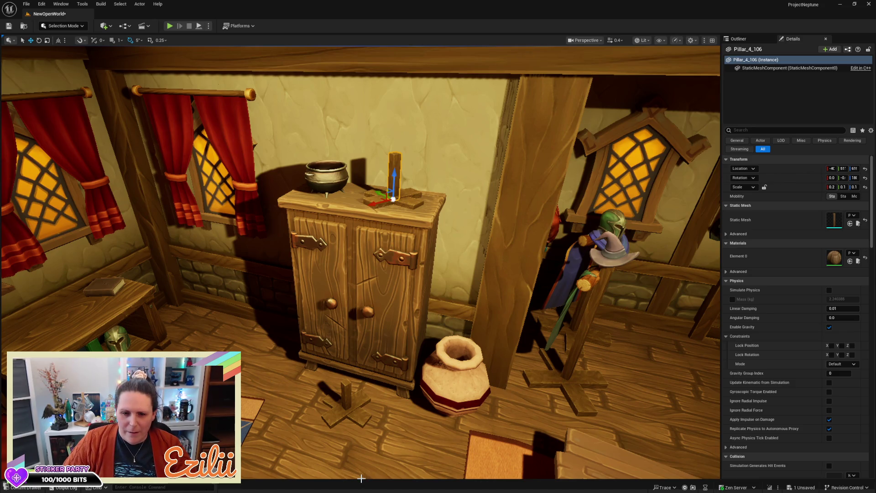
key("ctrl+space")
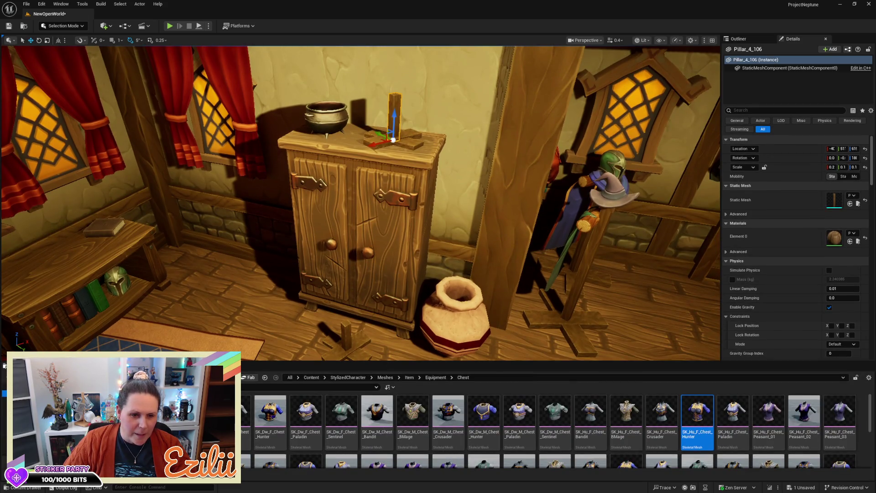
- Browse from the Chest folder up to Equipment and into the Helm folder
key("BackSpace")
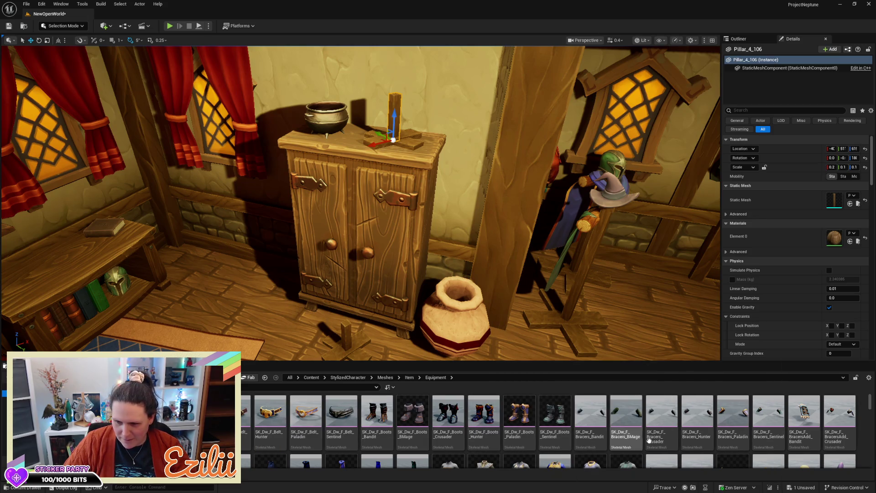
scroll(662, 429, "down", 2)
scroll(661, 428, "down", 1)
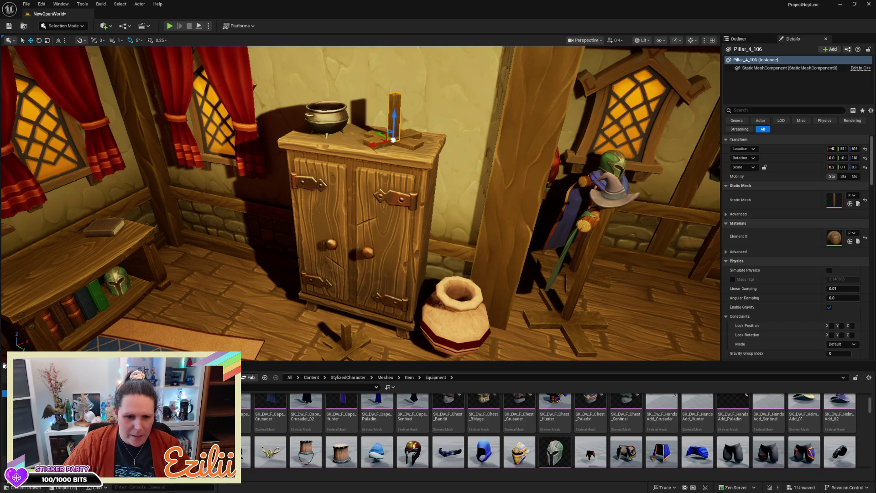
scroll(255, 426, "up", 5)
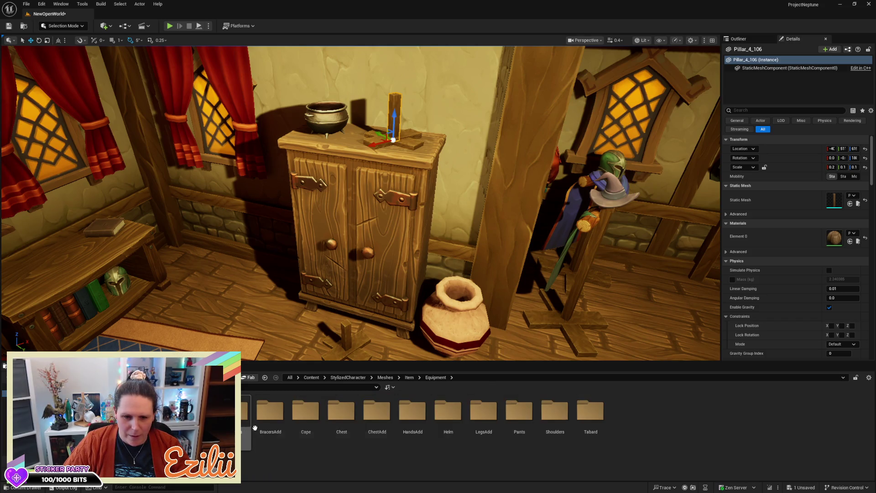
left_click(446, 428)
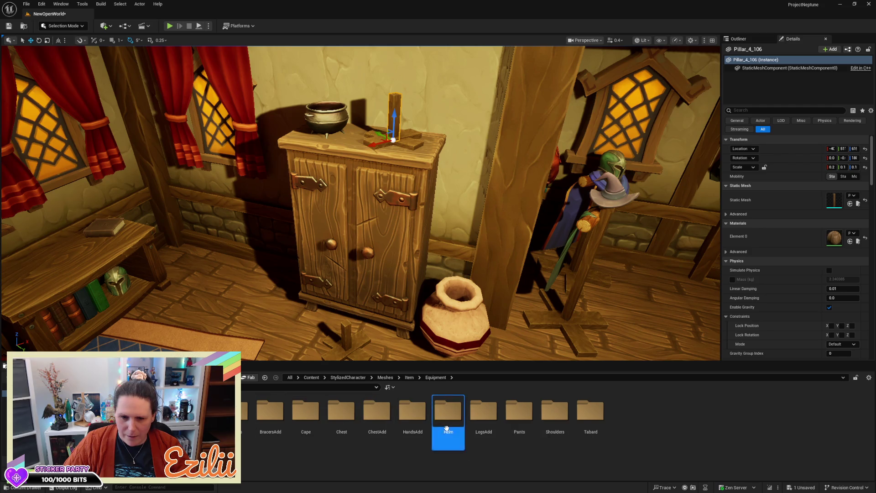
double_click(446, 428)
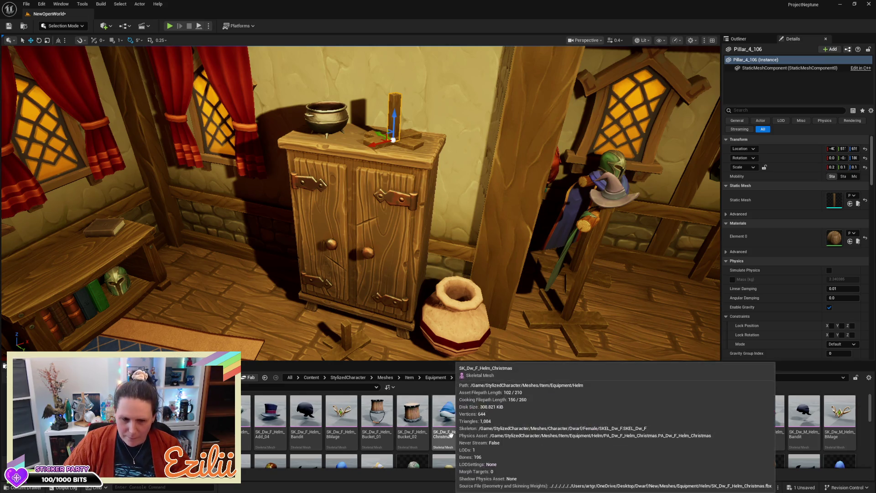
- Place SK_Hu_F_Helm_Paladin in the room beside the cabinet, keeping the helm selected
scroll(588, 447, "down", 2)
scroll(596, 449, "down", 1)
scroll(598, 448, "down", 1)
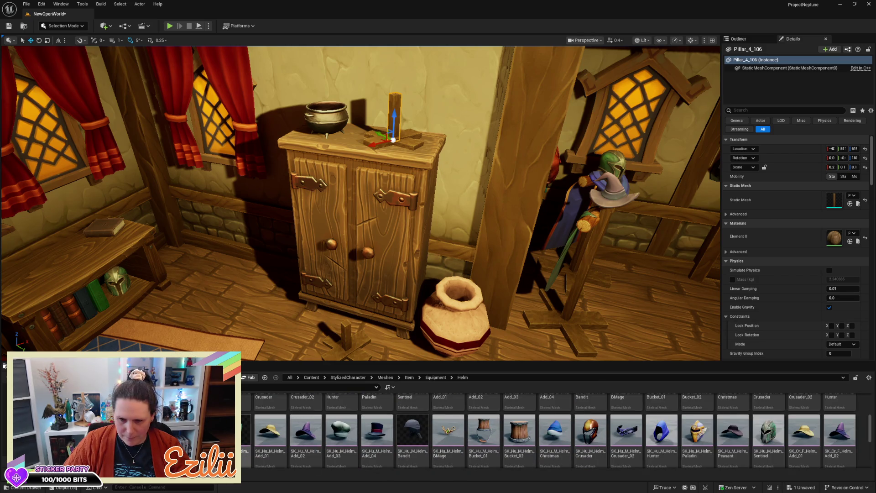
mouse_move(374, 385)
left_mouse_down()
mouse_move(303, 372)
mouse_move(290, 289)
mouse_move(284, 324)
left_mouse_up()
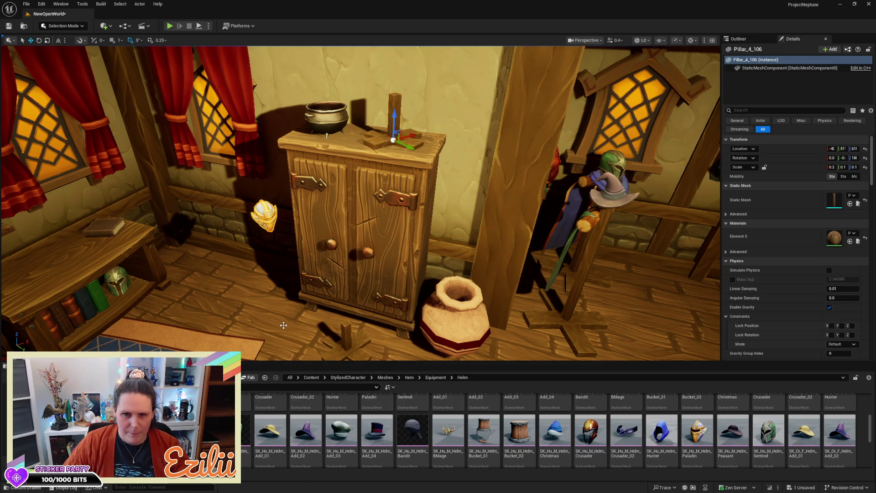
left_click(390, 117)
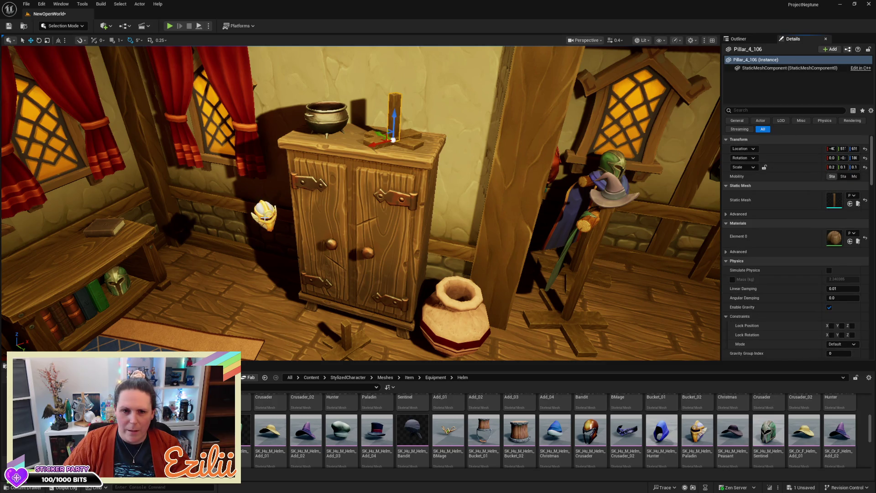
key("ctrl+z")
- Lower the Paladin helm onto the post of the stand on the cabinet top
left_click(781, 150, "shift")
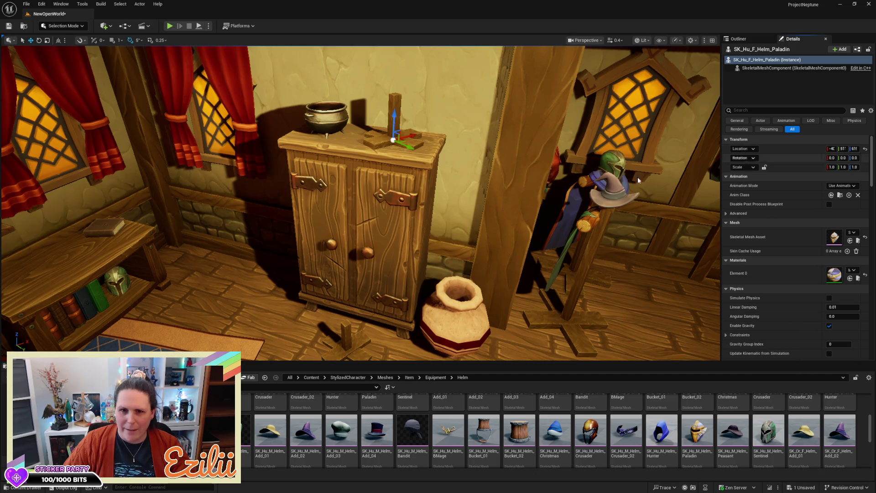
scroll(397, 126, "up", 5)
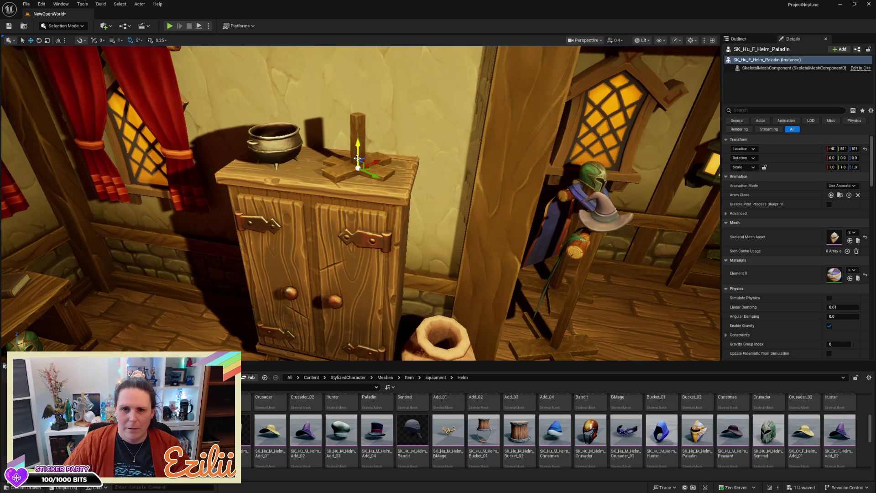
left_click_drag(358, 159, 361, 85)
key("f")
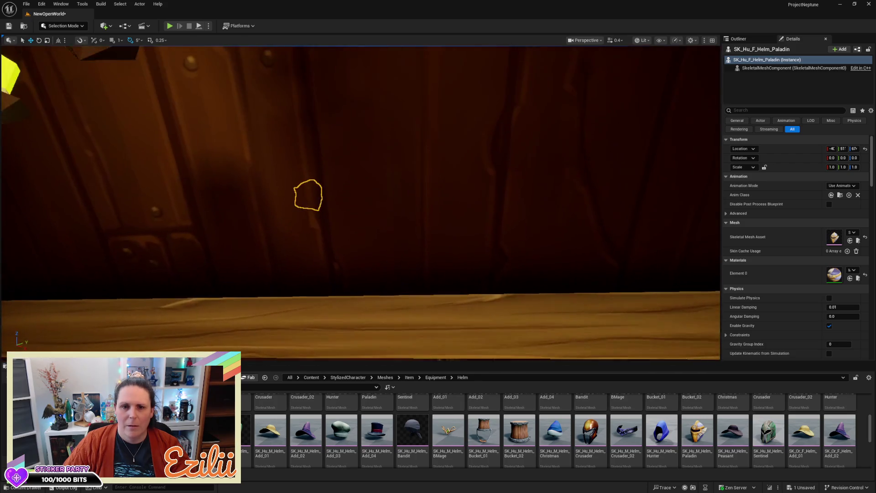
scroll(350, 141, "down", 6)
mouse_move(330, 149)
left_mouse_down()
mouse_move(328, 279)
mouse_move(274, 275)
mouse_move(274, 311)
mouse_move(275, 286)
left_mouse_up()
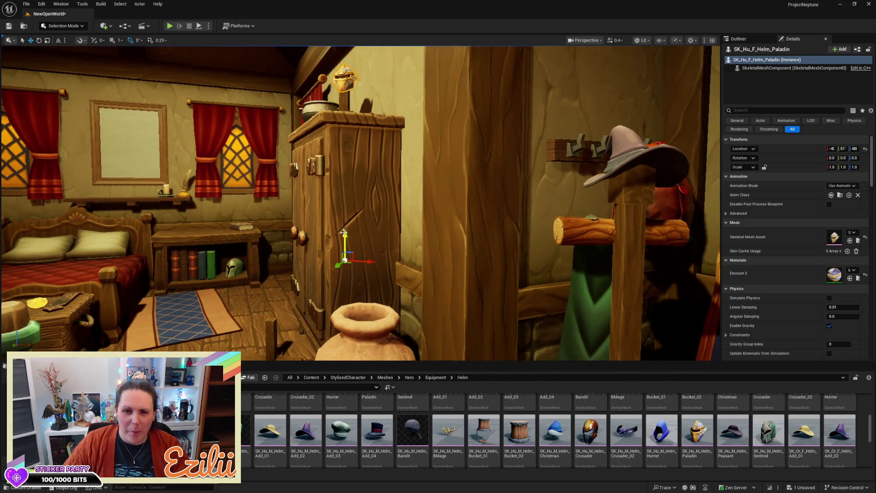
left_click_drag(346, 235, 351, 246)
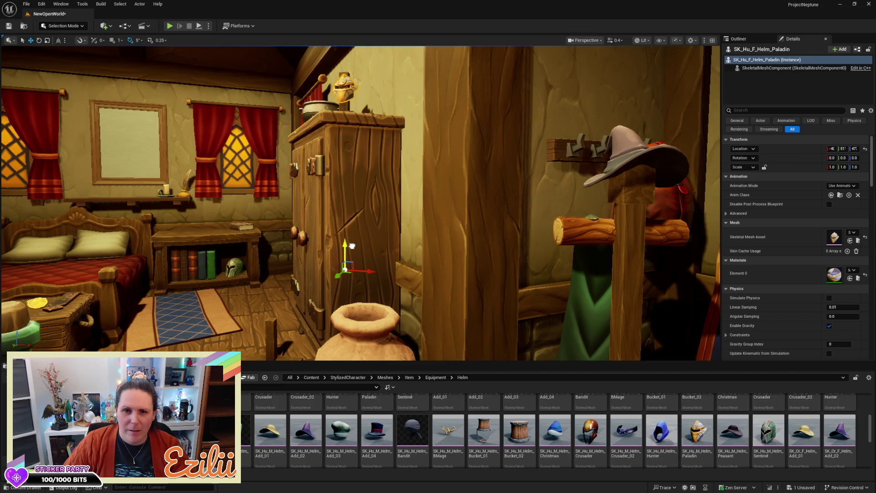
- Delete the old stand's post and three planks left on the floor
left_click(346, 107)
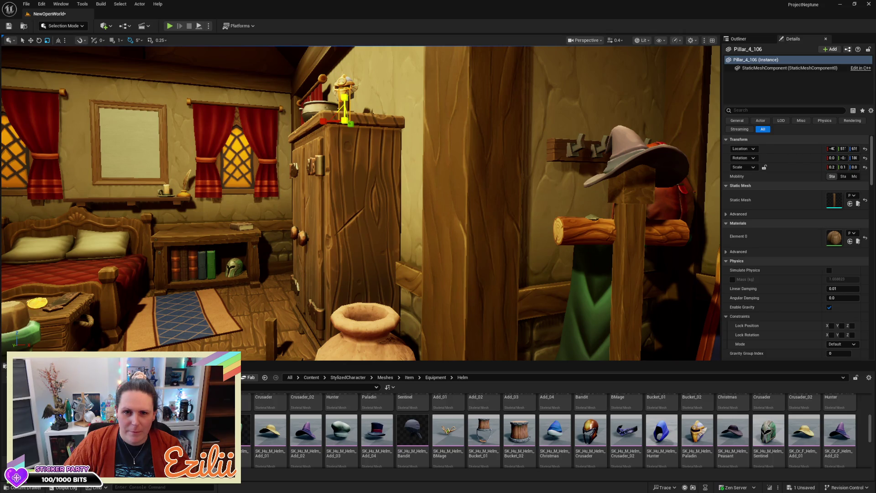
left_click_drag(401, 178, 333, 194)
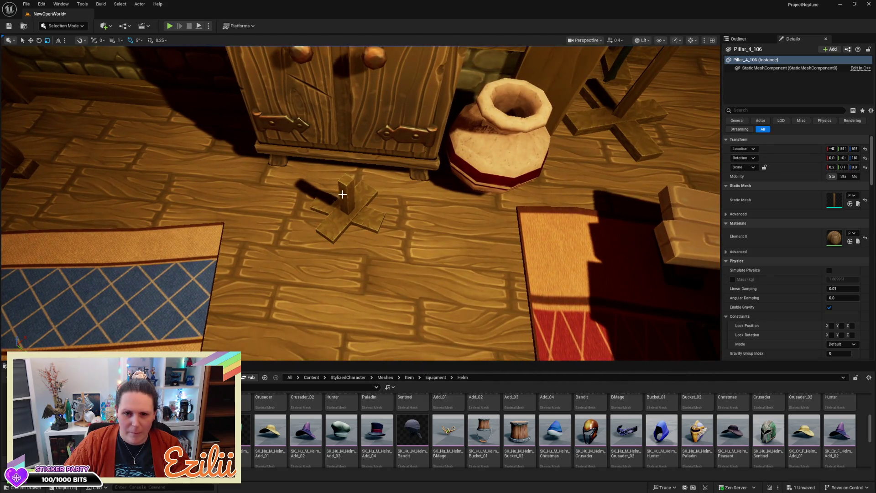
key("Delete")
left_click(365, 207)
key("Delete")
left_click(348, 212)
key("Delete")
left_click(346, 201)
key("Delete")
mouse_move(372, 239)
left_mouse_down()
mouse_move(372, 196)
mouse_move(377, 233)
mouse_move(388, 237)
mouse_move(383, 244)
mouse_move(384, 87)
left_mouse_up()
- Scale the helm stand's base planks narrower along Y
left_click(383, 87)
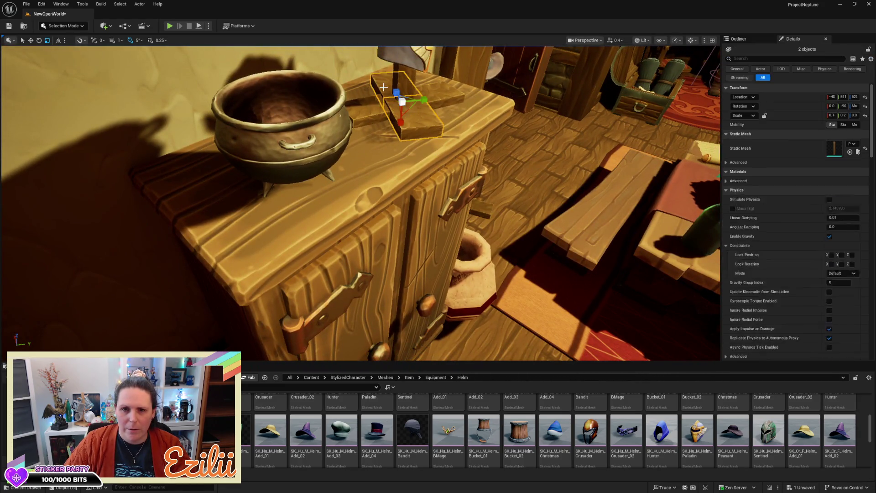
left_click_drag(421, 102, 411, 104)
left_click(434, 99)
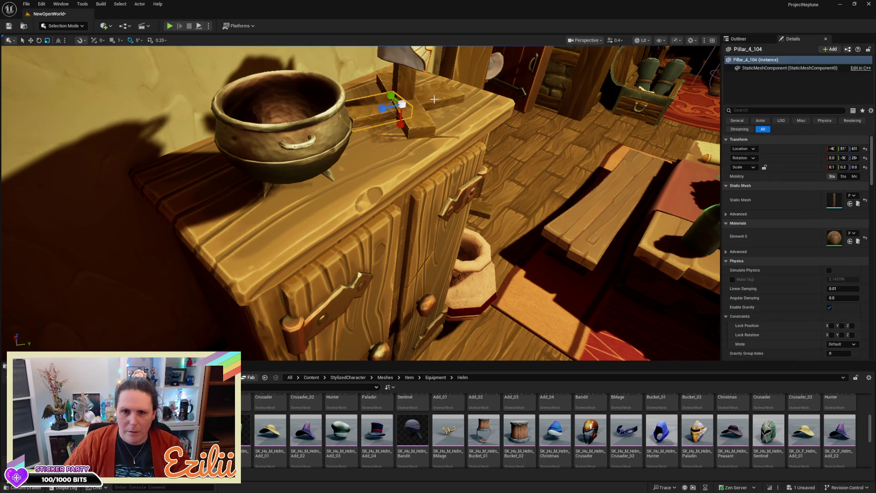
left_click(440, 94, "ctrl")
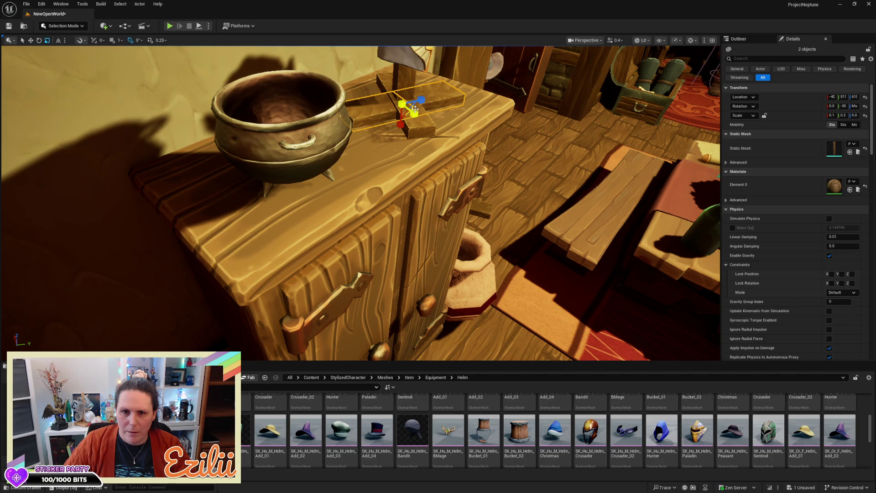
left_click_drag(415, 109, 409, 110)
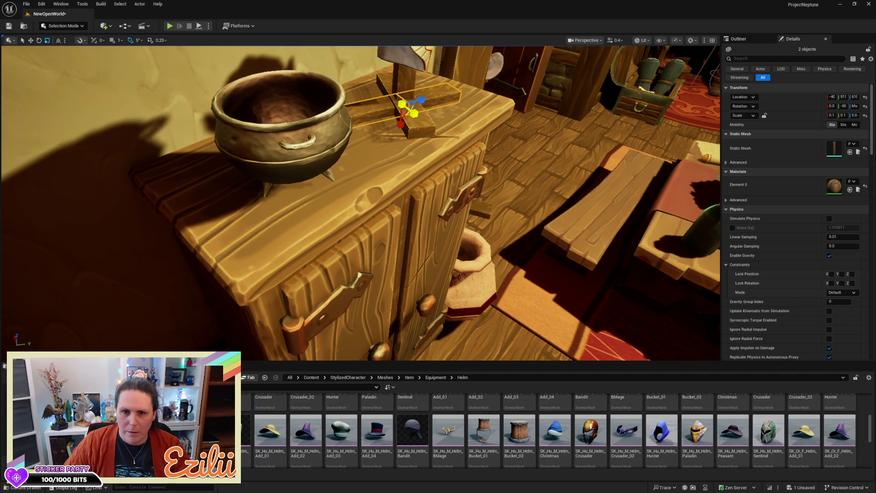
- Flatten the base planks by reducing their Z scale
key("f")
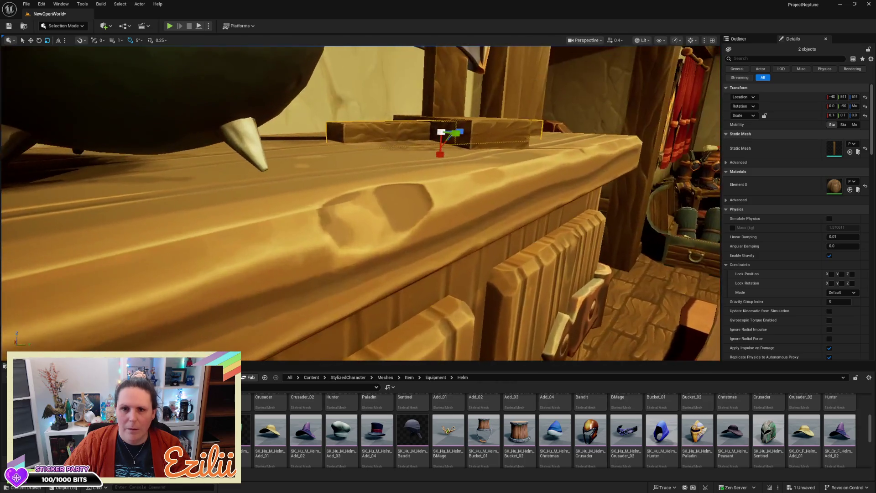
left_click_drag(438, 165, 434, 171)
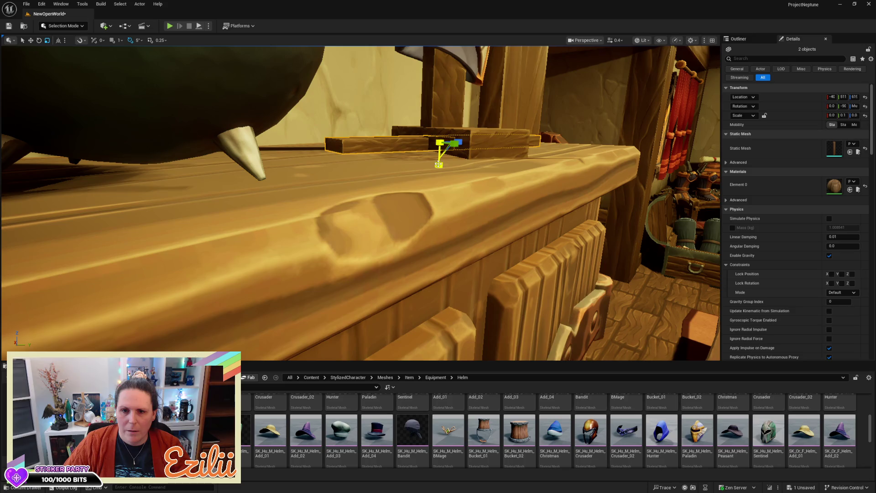
left_click(463, 146)
left_click(415, 131, "ctrl")
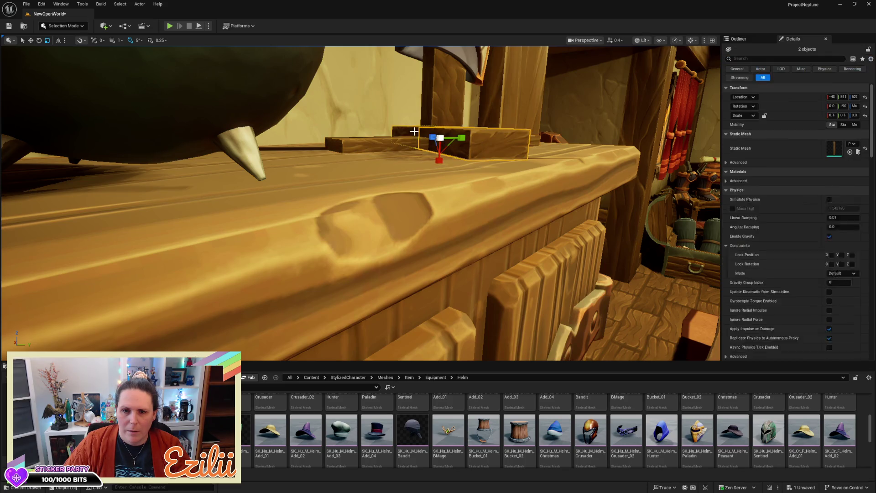
mouse_move(439, 164)
left_mouse_down()
mouse_move(438, 170)
mouse_move(456, 173)
left_mouse_up()
left_click_drag(424, 249, 424, 248)
- Select the helm, post and planks together and shift the group left on the cabinet
left_click(424, 248, "ctrl")
left_click(530, 233, "ctrl")
left_click(504, 218, "ctrl")
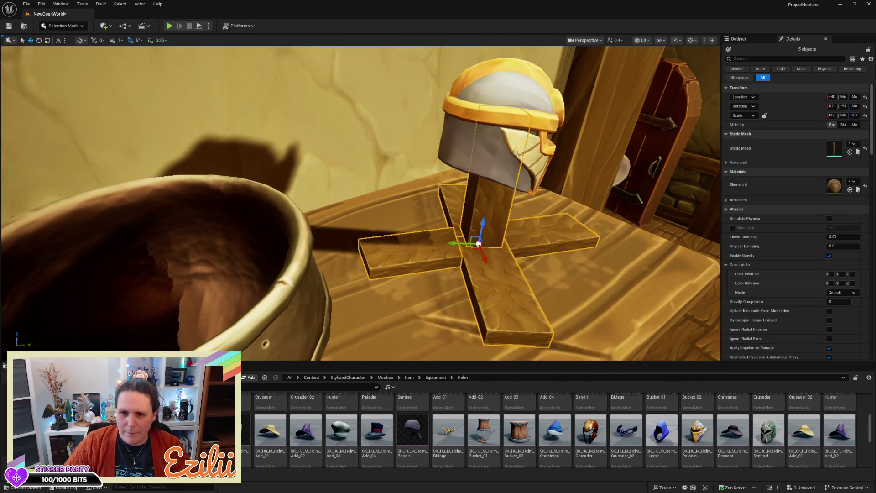
left_click(521, 114, "ctrl")
left_click_drag(506, 211, 487, 216)
left_click_drag(458, 149, 459, 149)
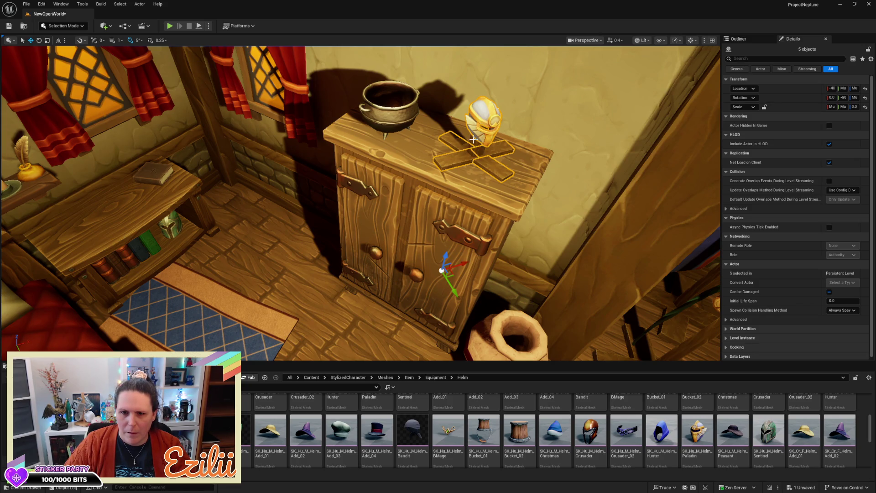
left_click(473, 142, "ctrl")
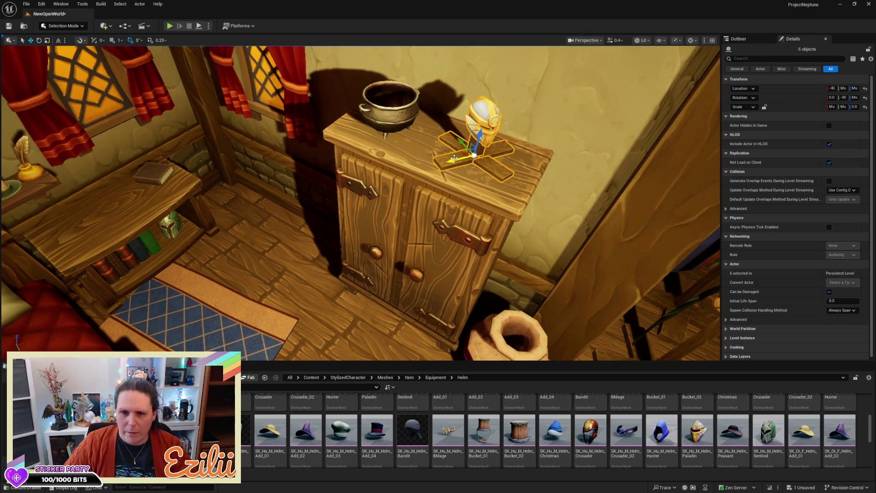
mouse_move(448, 160)
left_mouse_down()
mouse_move(437, 158)
mouse_move(449, 141)
mouse_move(465, 167)
mouse_move(486, 166)
left_mouse_up()
- Nudge the helm stand into place and Alt-drag a duplicate to its right
key("e")
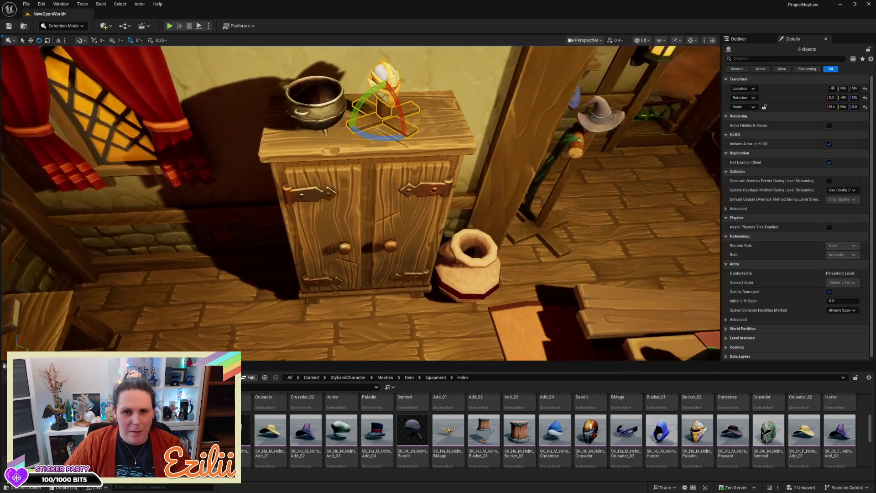
key("w")
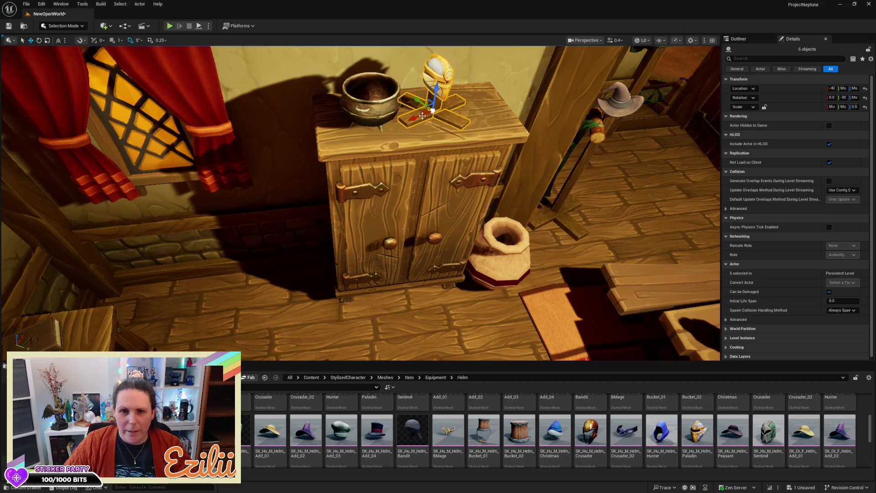
mouse_move(418, 115)
left_mouse_down()
mouse_move(407, 119)
mouse_move(407, 137)
left_mouse_up()
scroll(476, 169, "up", 3)
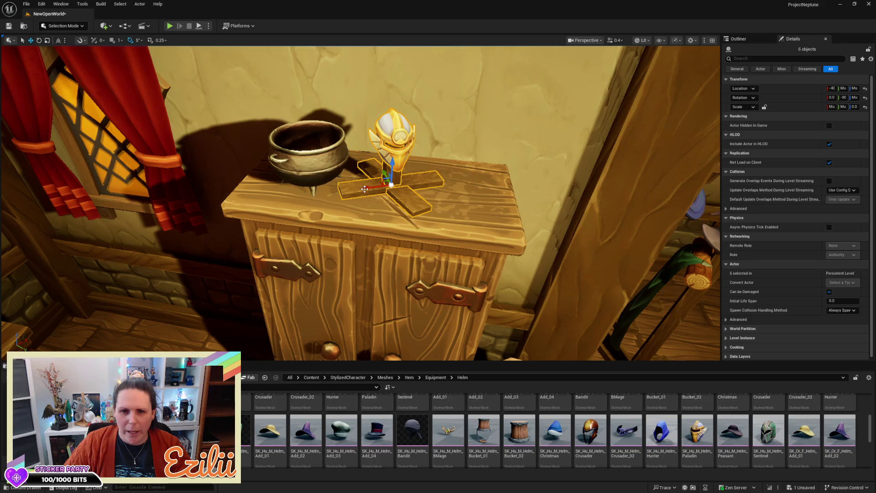
mouse_move(364, 187)
left_mouse_down()
mouse_move(429, 184)
mouse_move(451, 170)
mouse_move(458, 176)
left_mouse_up()
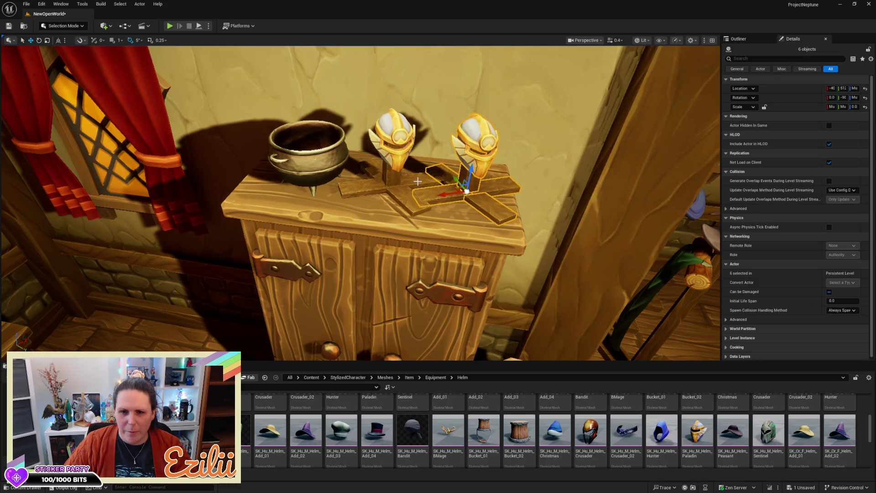
left_click(365, 191)
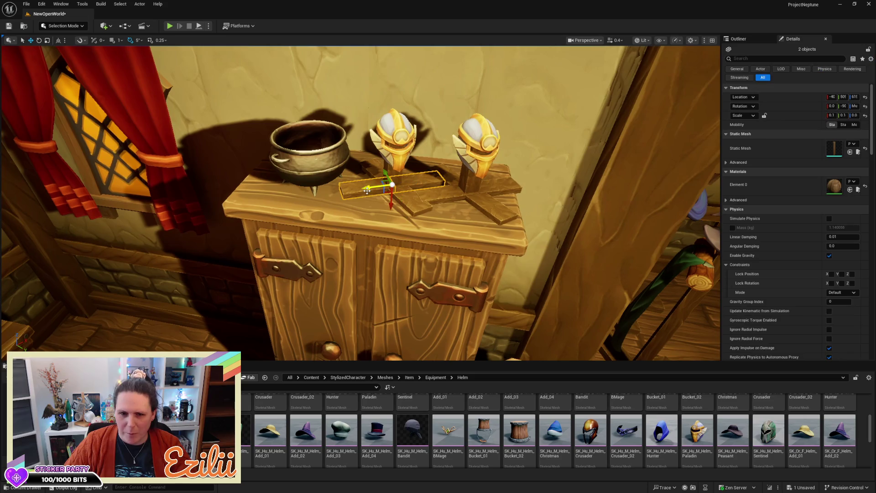
- Shorten the first stand's base planks with the scale gizmo
key("r")
left_click_drag(367, 189, 369, 187)
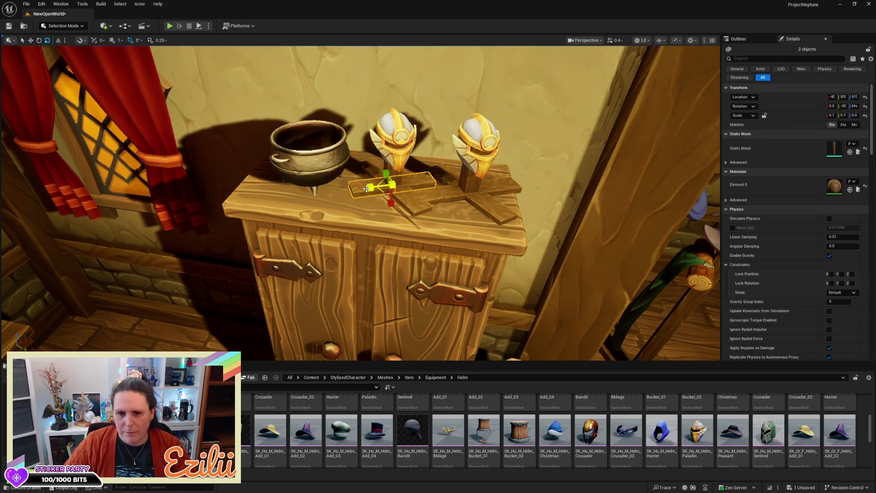
left_click(414, 208)
left_click(414, 207, "ctrl")
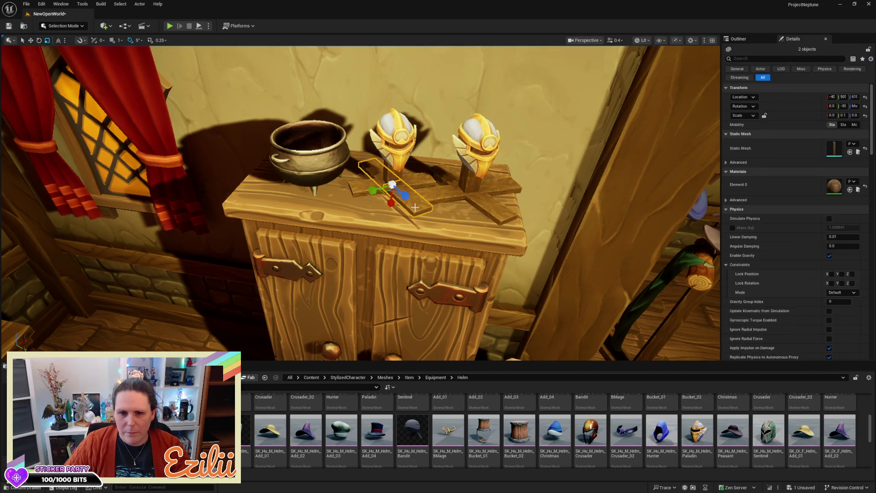
left_click_drag(407, 198, 406, 197)
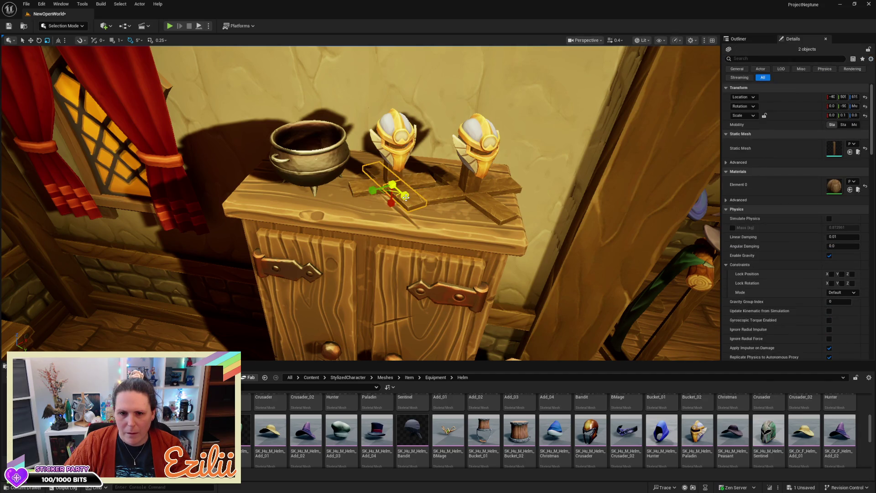
- Shorten the second stand's base planks, then select the copied Paladin helm
left_click(431, 195)
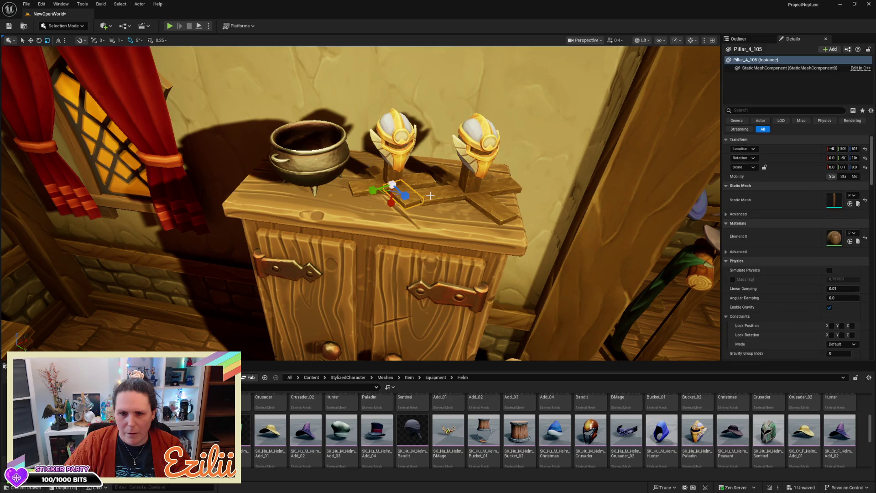
left_click(484, 192, "ctrl")
left_click_drag(486, 192, 484, 191)
left_click(452, 182)
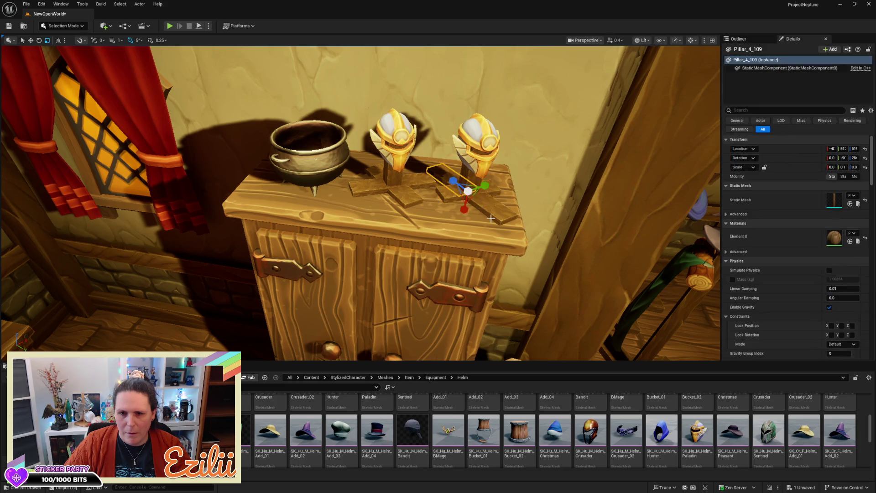
left_click(502, 215, "ctrl")
left_click(490, 201, "ctrl")
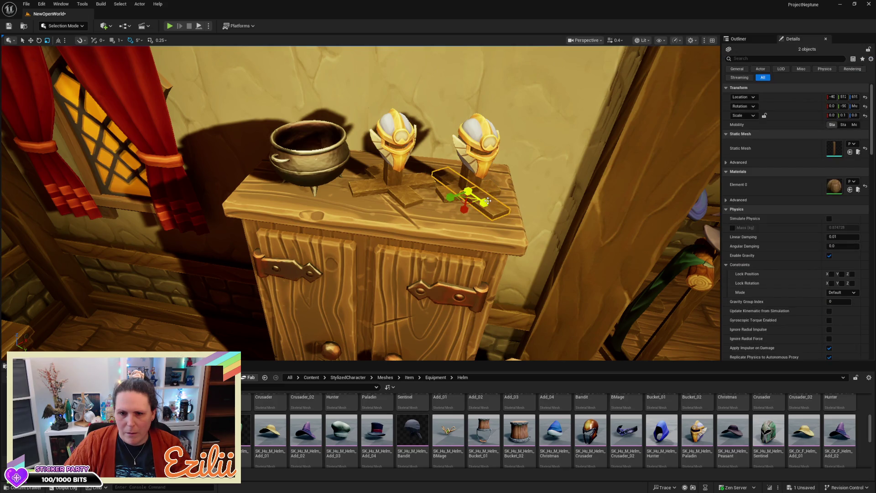
left_click(491, 152)
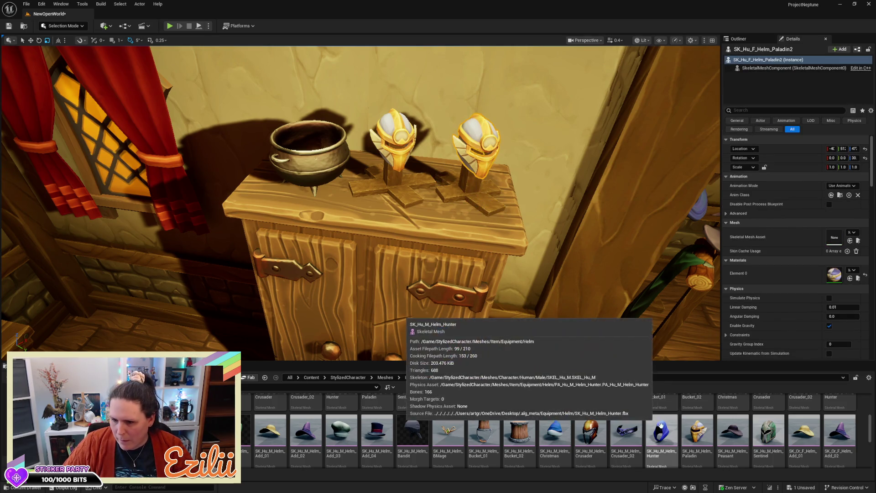
- Assign the Paladin helm mesh to the right-hand cabinet stand's helm
left_click(704, 440)
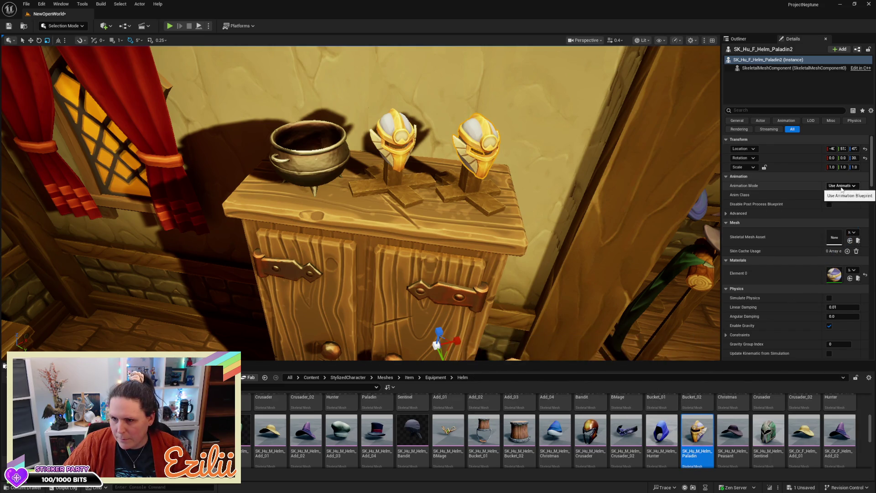
left_click(849, 242)
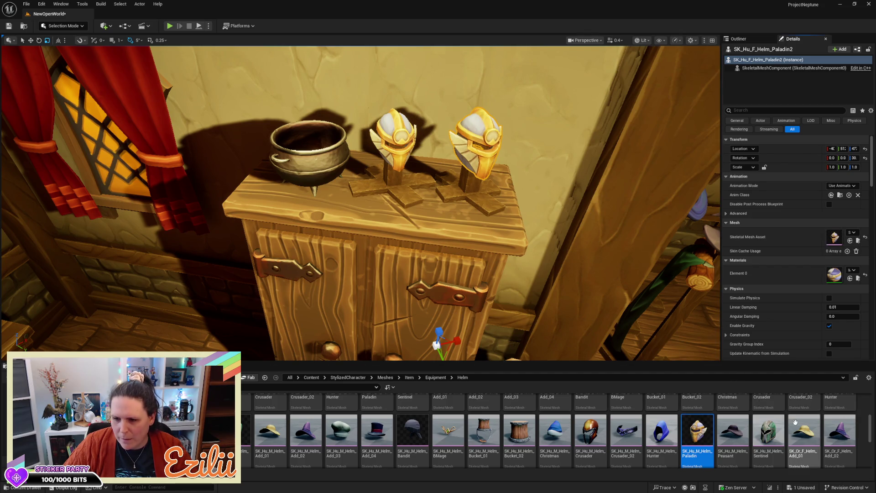
scroll(675, 444, "down", 1)
scroll(675, 444, "down", 2)
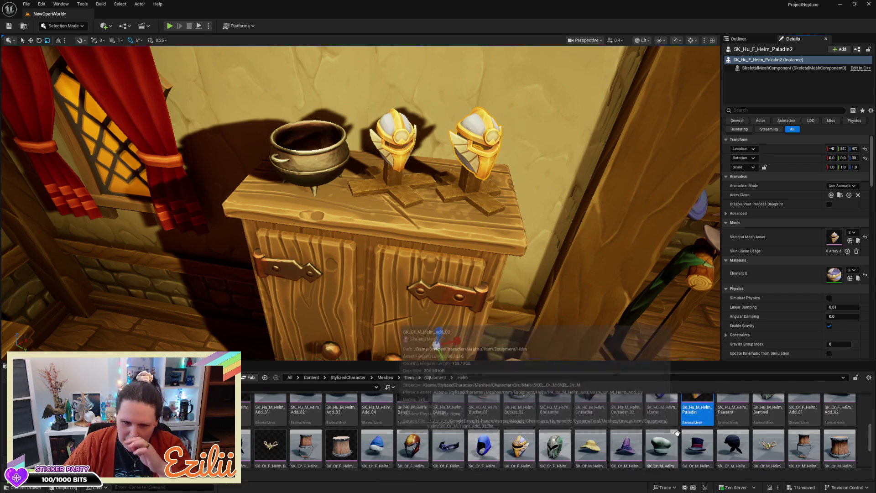
scroll(678, 429, "down", 1)
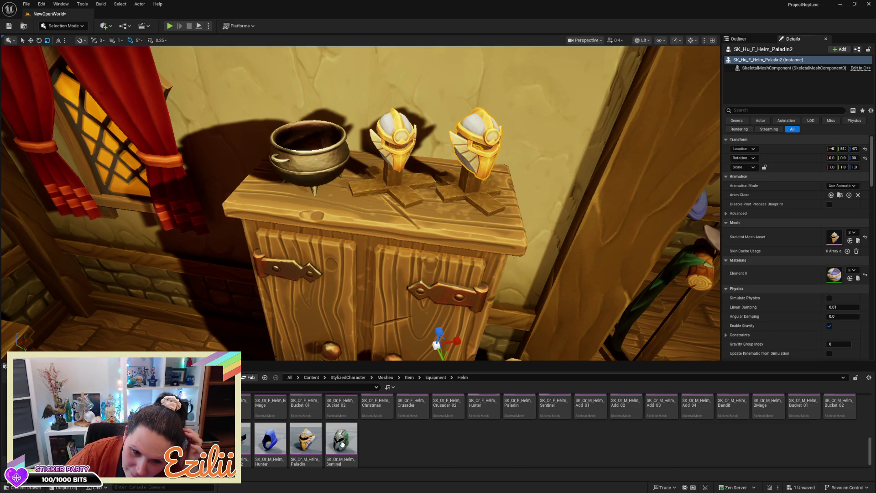
scroll(319, 441, "up", 2)
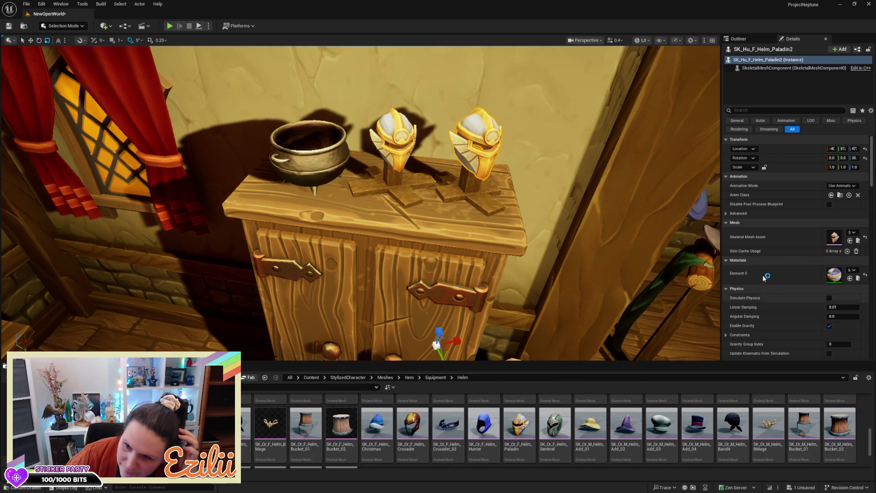
- Replace it with the green top hat, lower it onto the post, and select the stand's base planks
left_click(849, 240)
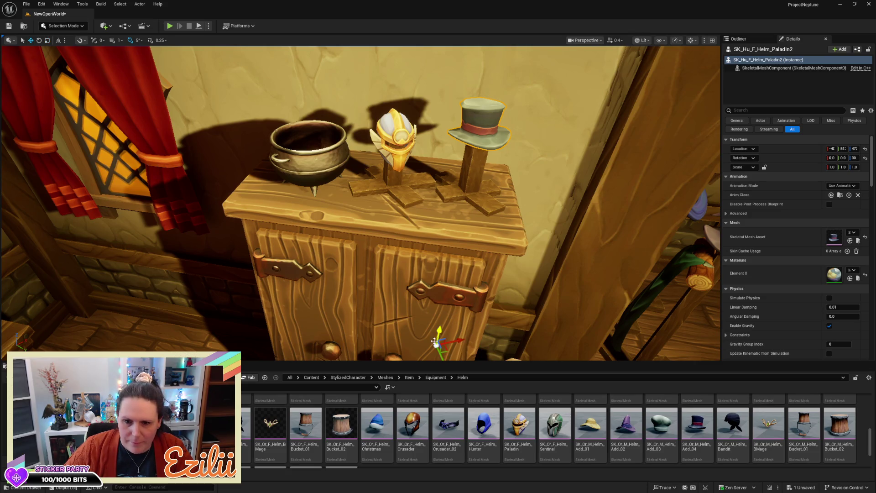
left_click_drag(441, 329, 438, 341)
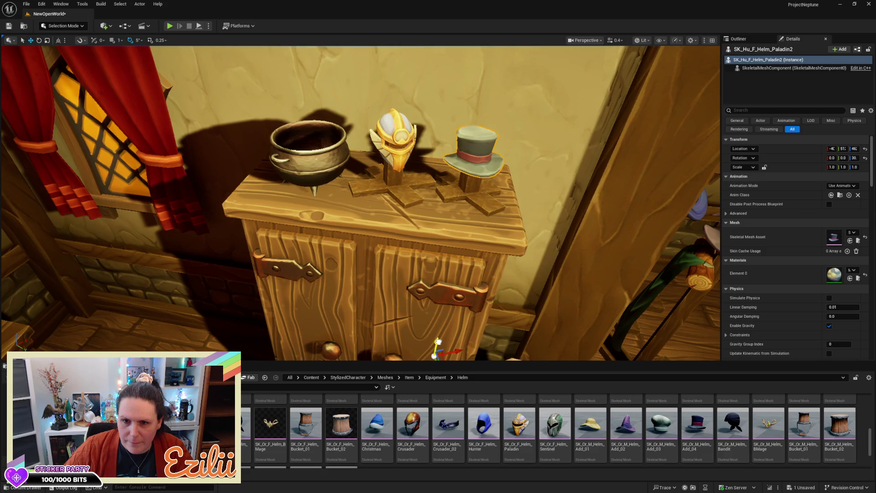
key("Escape")
mouse_move(465, 286)
left_mouse_down()
mouse_move(538, 270)
mouse_move(457, 278)
left_mouse_up()
mouse_move(457, 279)
left_mouse_down()
mouse_move(413, 326)
mouse_move(386, 325)
mouse_move(411, 308)
mouse_move(417, 279)
mouse_move(360, 236)
left_mouse_up()
left_click(352, 211)
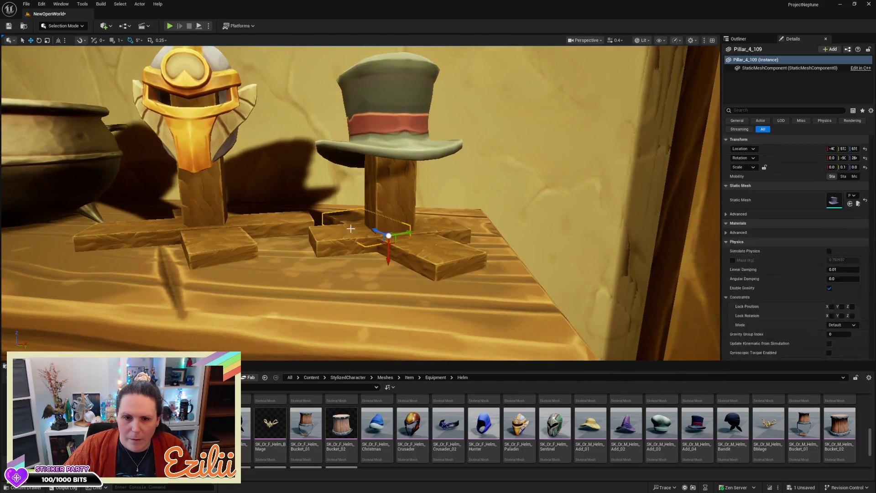
- Select the stand's planks, post and top hat together as one group
left_click(385, 235, "ctrl")
left_click(447, 262, "ctrl")
left_click(447, 263, "ctrl")
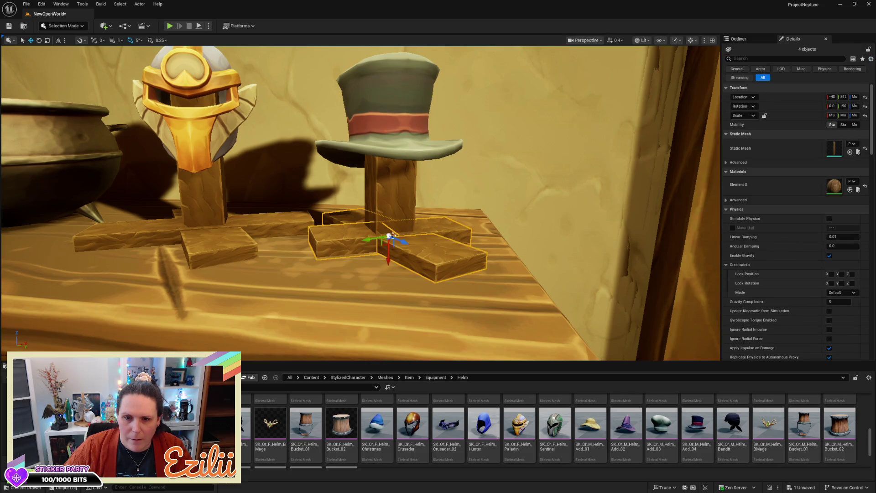
left_click(388, 197, "ctrl")
scroll(387, 196, "down", 5)
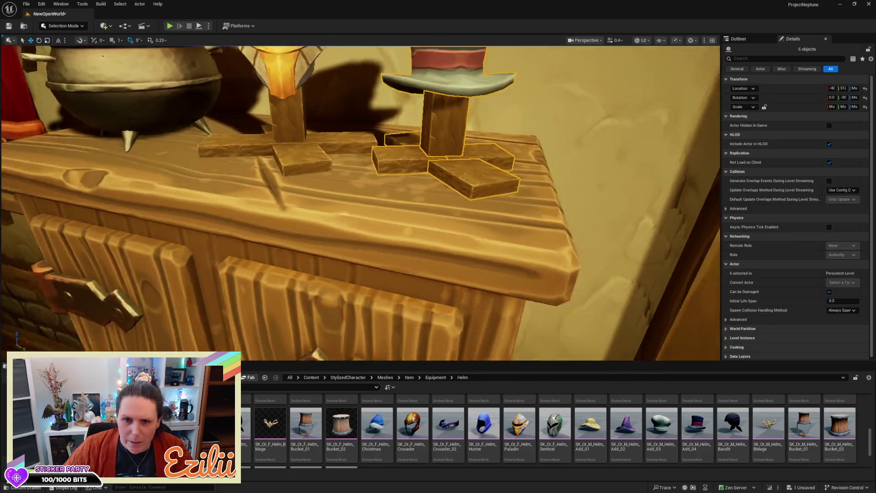
scroll(493, 261, "down", 4)
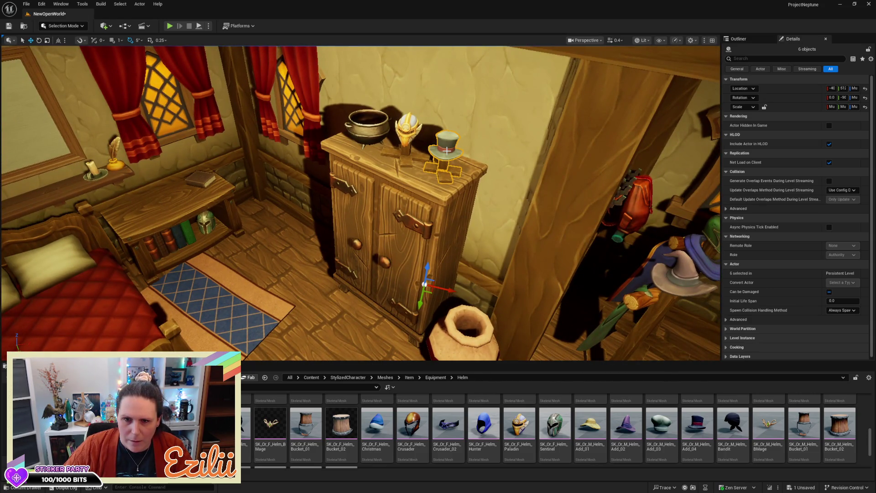
left_click(443, 166, "ctrl")
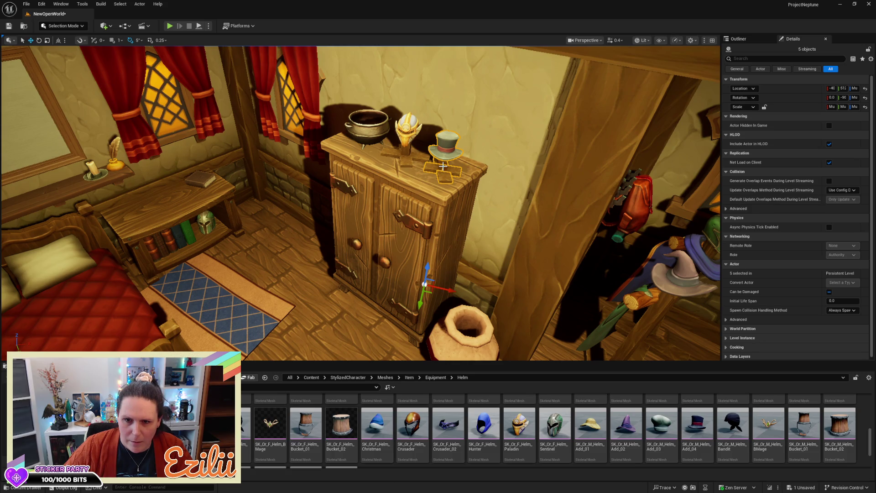
left_click(443, 166, "ctrl")
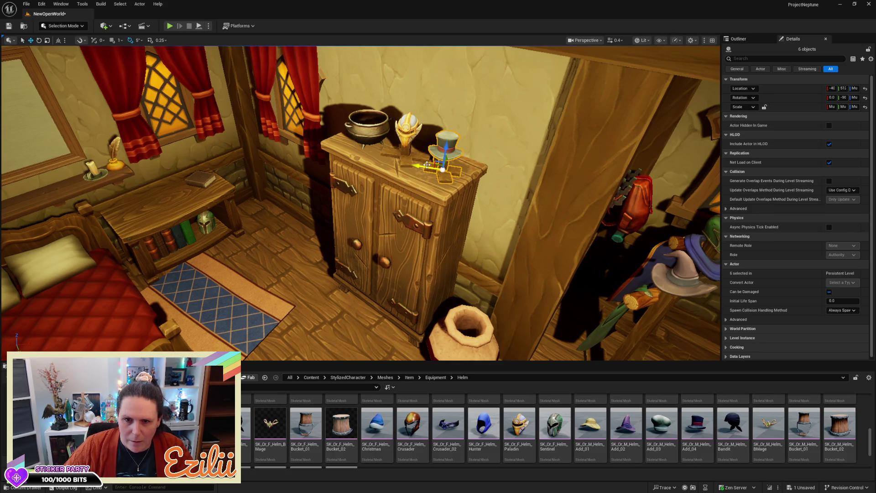
- Move the hat group onto the bedside table beside the book and turn it slightly
left_click_drag(426, 166, 166, 132)
mouse_move(229, 163)
left_mouse_down()
mouse_move(192, 137)
mouse_move(228, 137)
left_mouse_up()
mouse_move(420, 157)
left_mouse_down()
mouse_move(384, 157)
mouse_move(363, 144)
mouse_move(380, 130)
mouse_move(370, 282)
mouse_move(287, 269)
mouse_move(313, 271)
left_mouse_up()
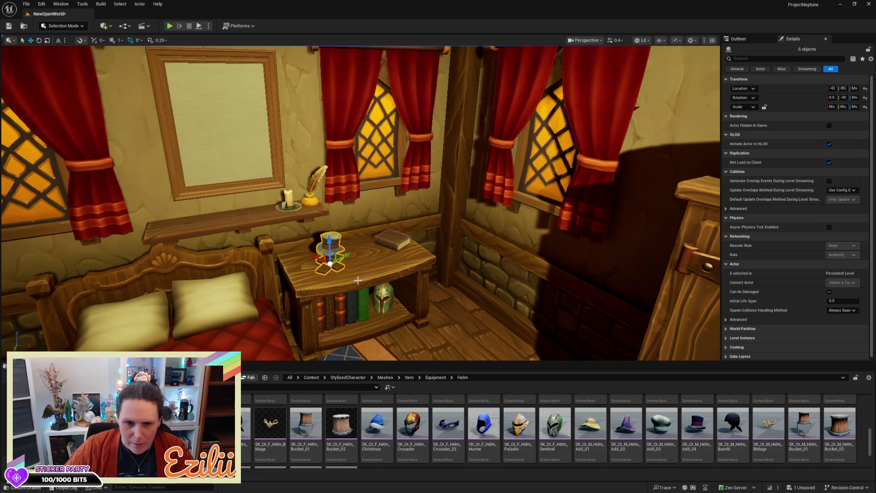
scroll(357, 281, "up", 8)
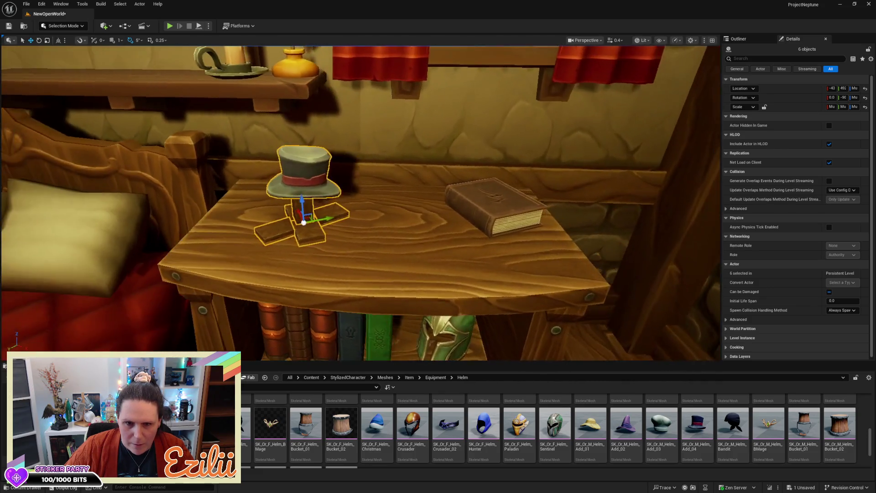
key("e")
left_click_drag(280, 240, 349, 197)
key("w")
left_click(354, 151)
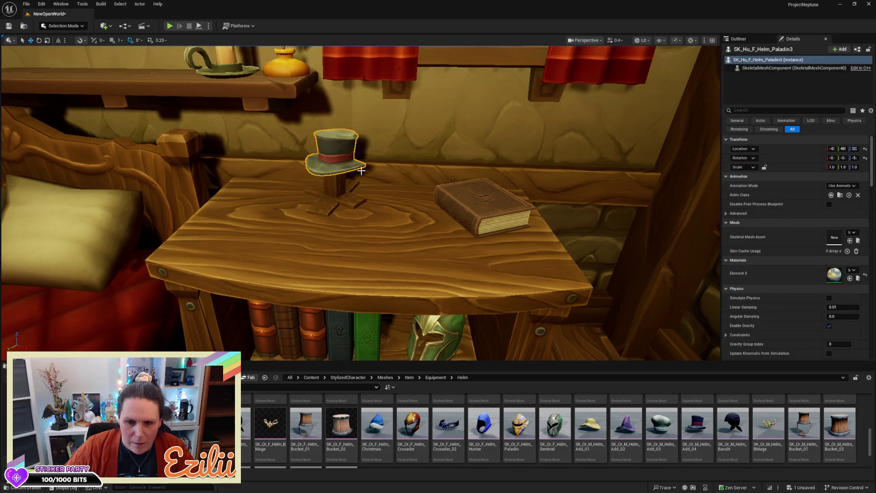
- Swap the top hat's mesh for the bronze SK_Or_F_Helm_Crusader helm
left_click(413, 427)
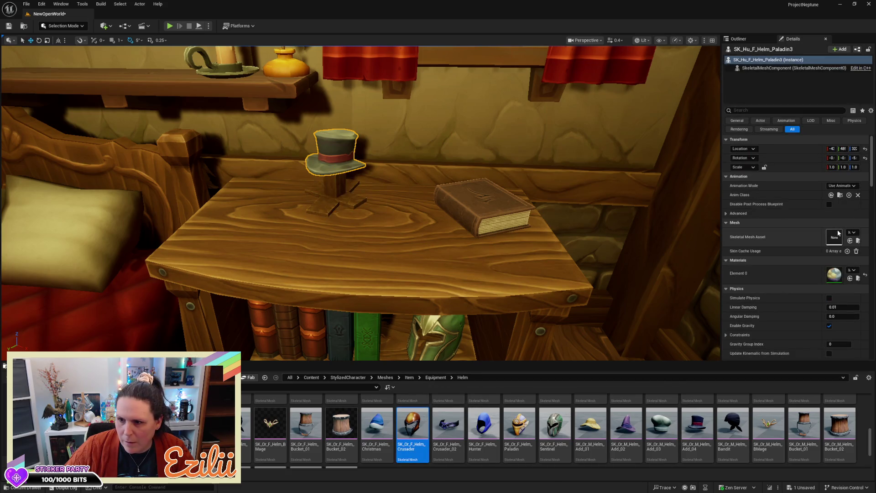
left_click(850, 241)
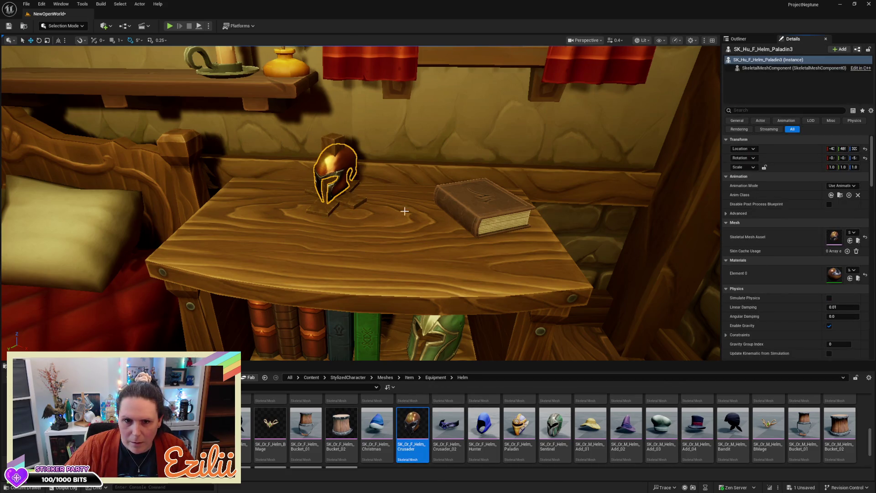
scroll(355, 249, "down", 6)
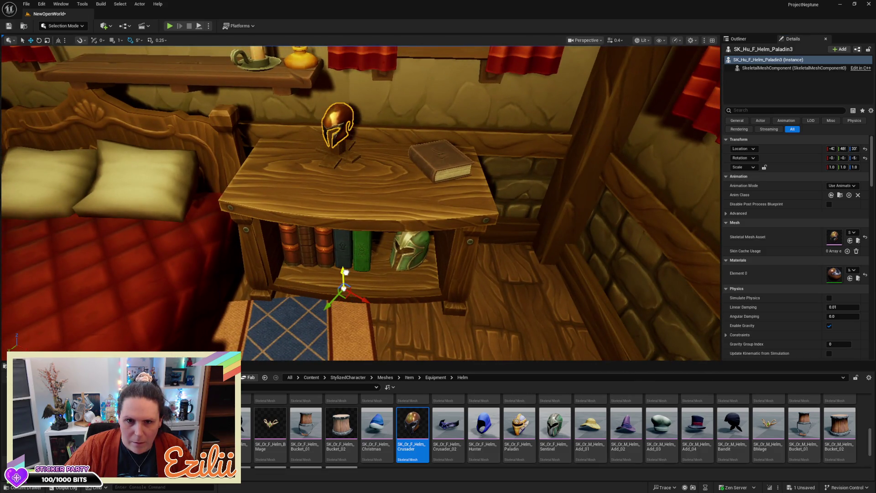
key("Escape")
mouse_move(376, 235)
left_mouse_down()
mouse_move(408, 295)
mouse_move(565, 287)
mouse_move(584, 283)
mouse_move(597, 251)
mouse_move(598, 273)
left_mouse_up()
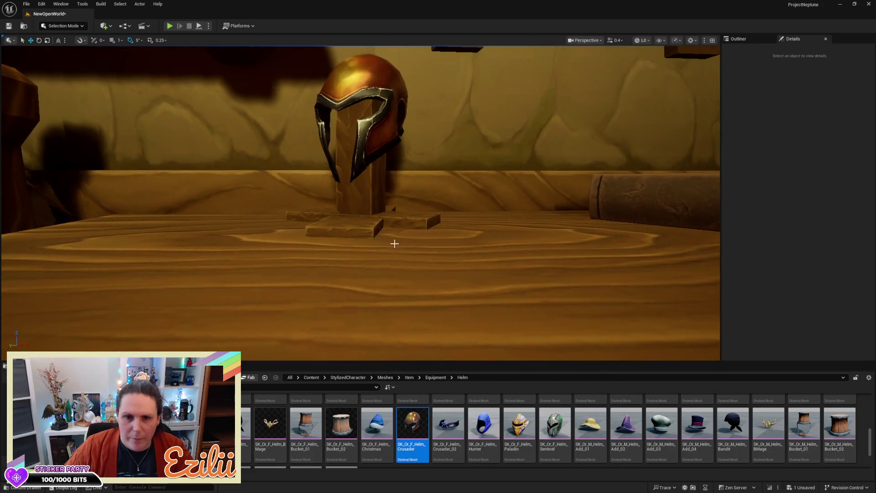
- Select the stand's base boards, then move into the shop room and select the bookshelf's potted plant
left_click(368, 237)
left_click(386, 213, "ctrl")
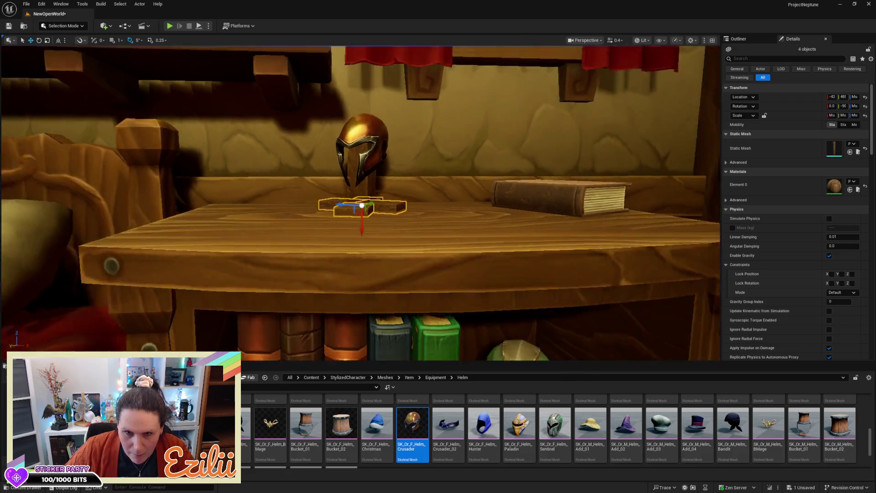
left_click_drag(424, 277, 423, 292)
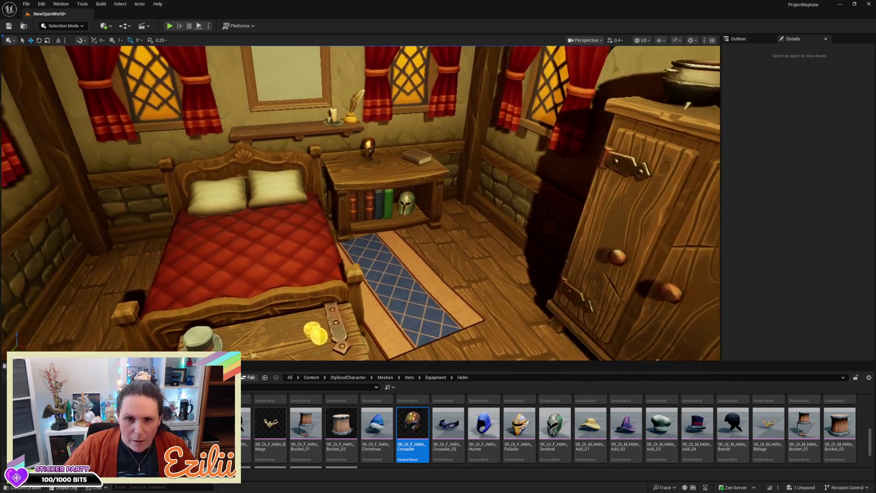
mouse_move(424, 292)
left_mouse_down()
mouse_move(580, 281)
mouse_move(580, 269)
mouse_move(492, 274)
left_mouse_up()
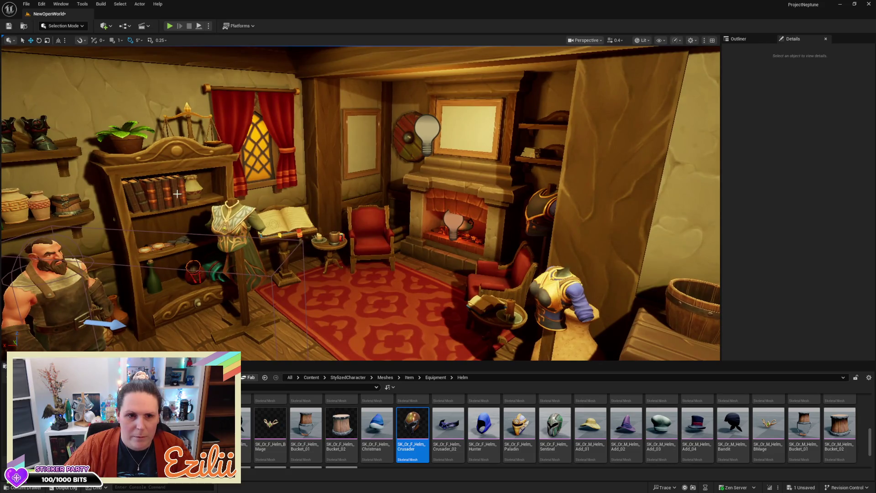
left_click(134, 143)
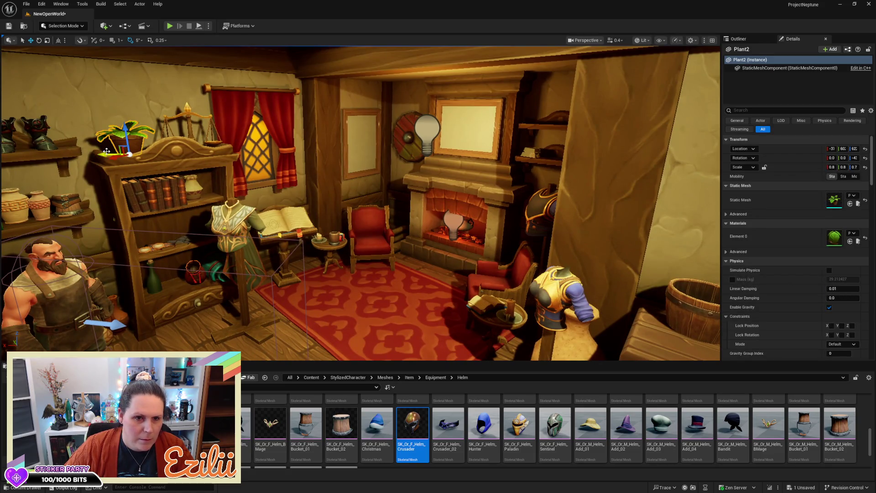
- Duplicate the bookshelf plant and move the copy to the bedroom nightstand
left_click_drag(129, 154, 244, 149, "alt")
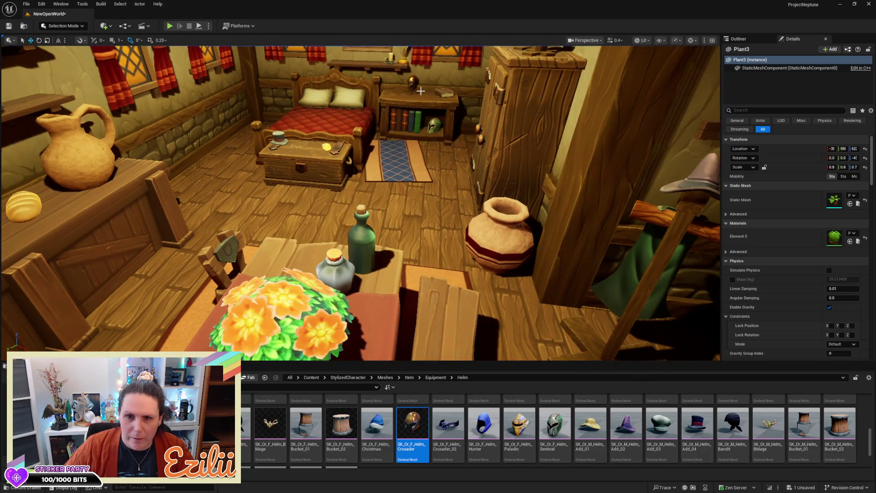
left_click(410, 94)
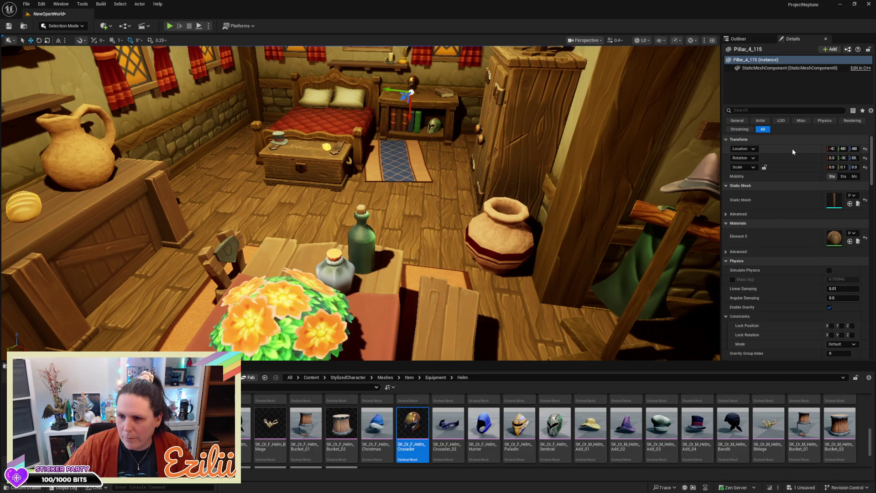
mouse_move(516, 170)
left_mouse_down()
mouse_move(502, 191)
mouse_move(516, 170)
left_mouse_up()
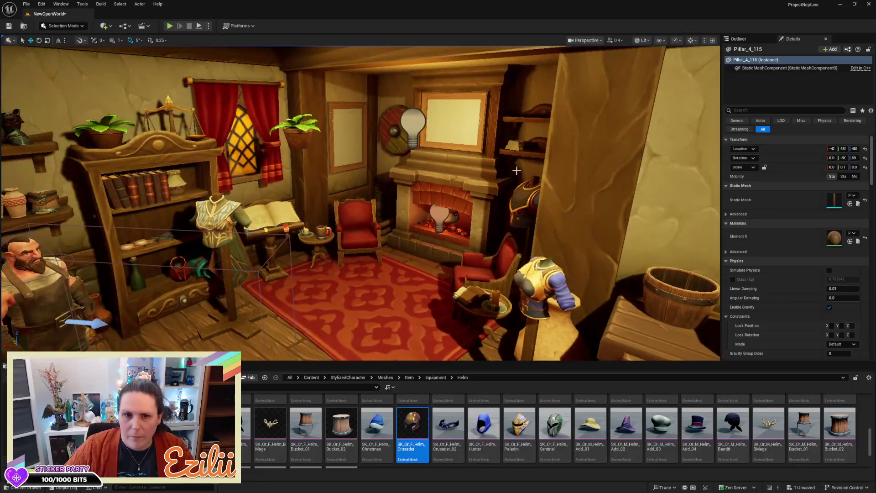
left_click(298, 137)
key("ctrl+v")
key("f")
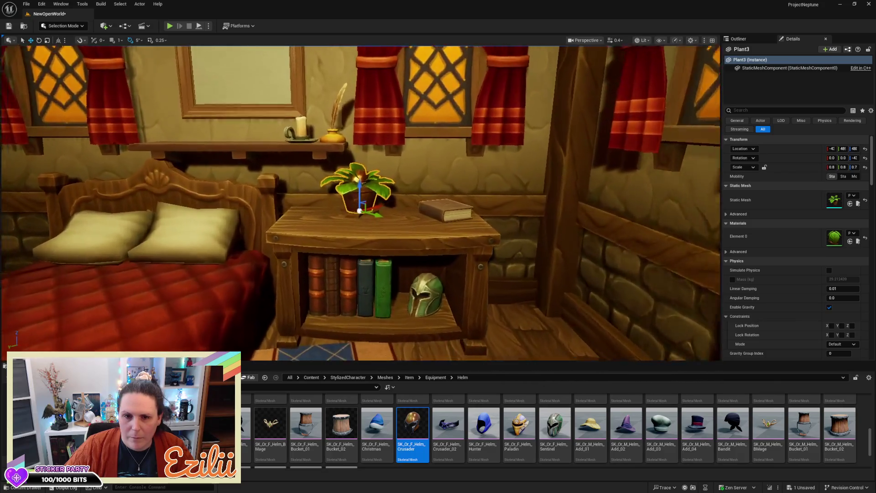
- Place the plant on top of the closed book beside the Crusader helm stand
left_click_drag(438, 160, 501, 166)
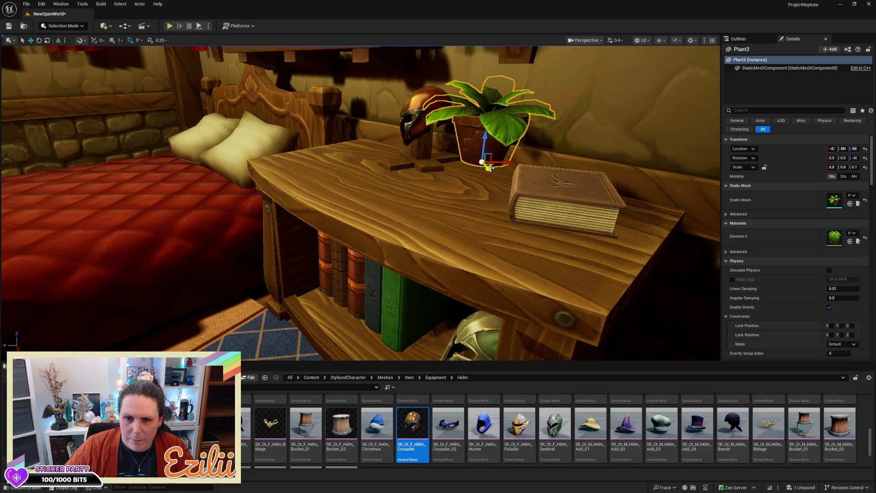
left_click_drag(506, 197, 518, 221)
mouse_move(529, 184)
left_mouse_down()
mouse_move(539, 157)
mouse_move(563, 180)
mouse_move(587, 179)
left_mouse_up()
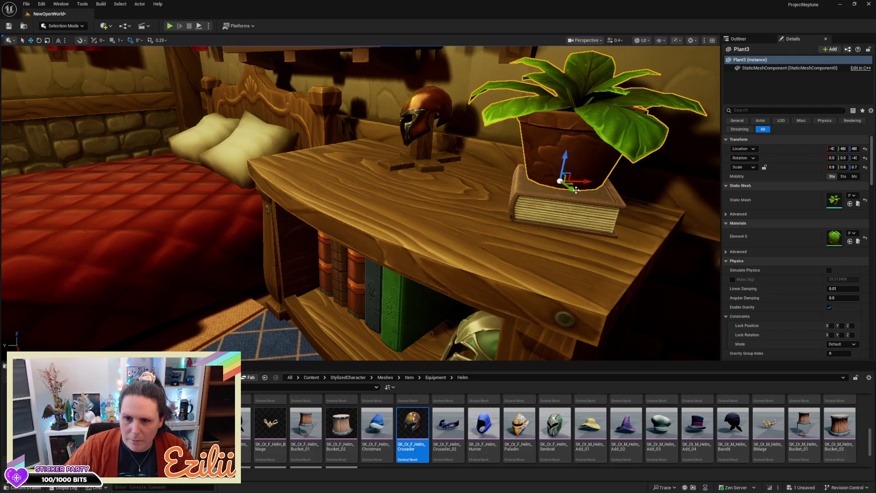
key("Escape")
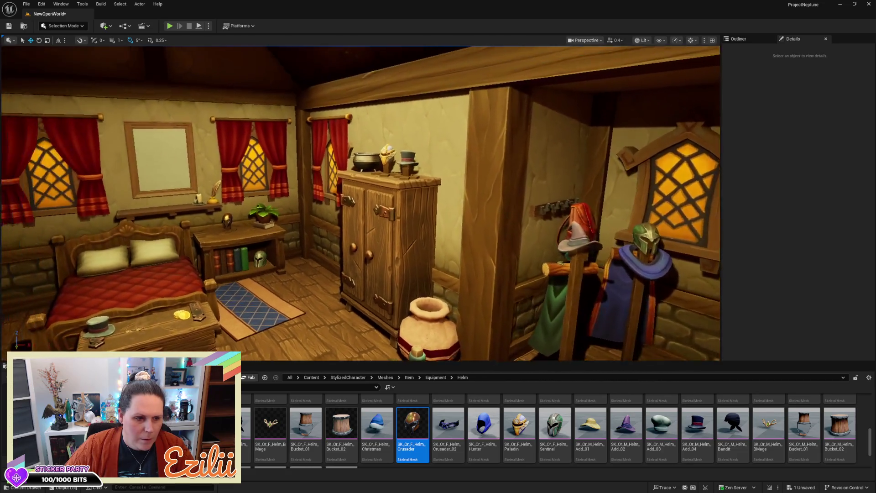
key("s")
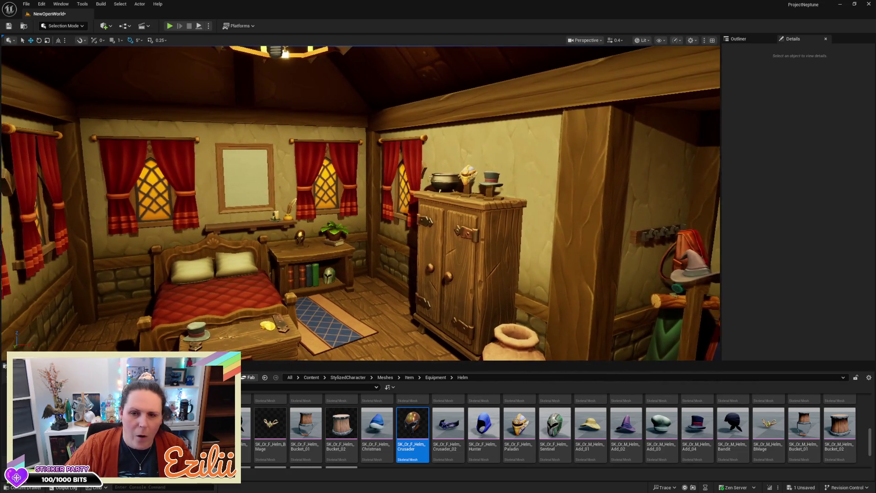
key("w")
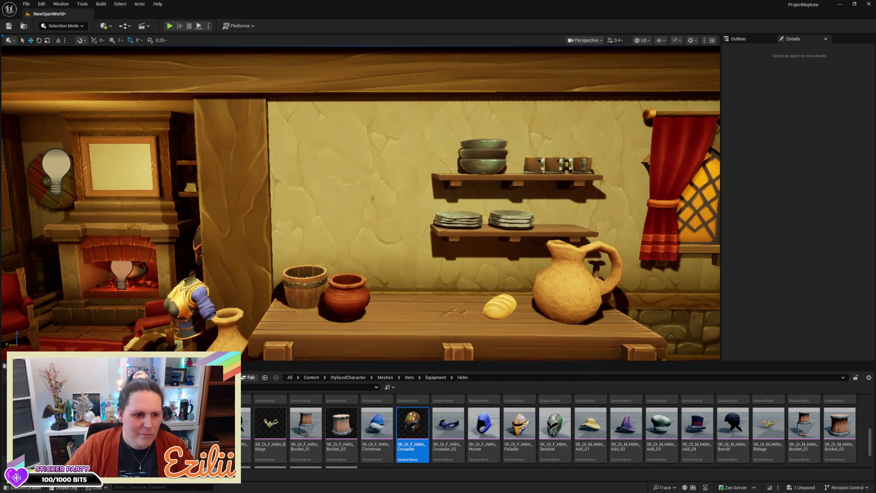
mouse_move(466, 271)
left_mouse_down()
mouse_move(538, 269)
mouse_move(539, 187)
left_mouse_up()
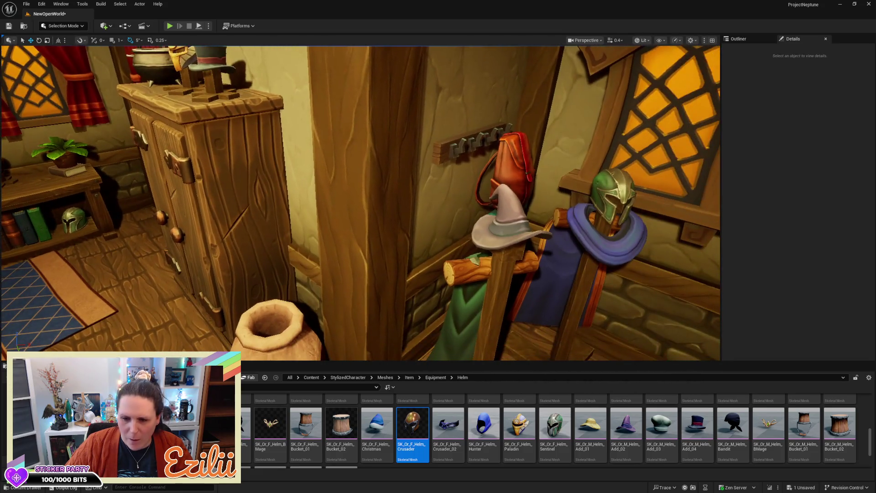
mouse_move(618, 429)
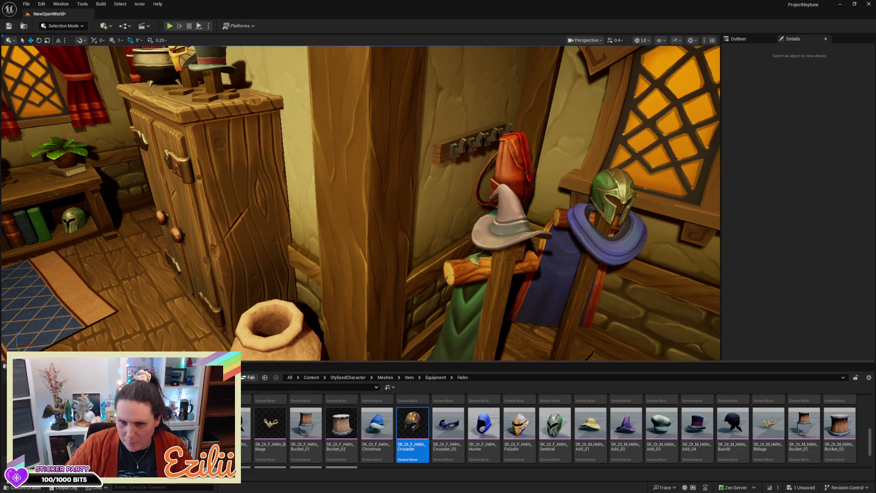
left_click(455, 151)
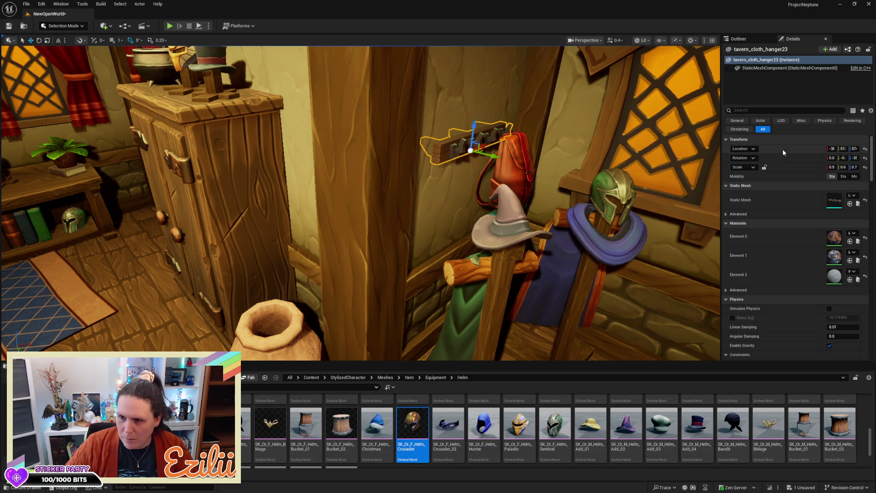
- Add SK_Or_M_Helm_Add_02 at the wall hook's location, then lower and rotate it
left_click(626, 427)
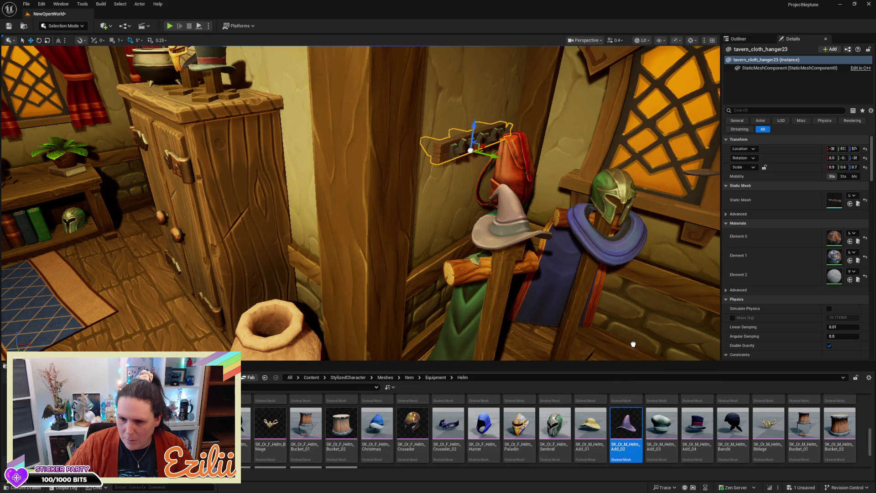
left_click_drag(634, 344, 633, 345)
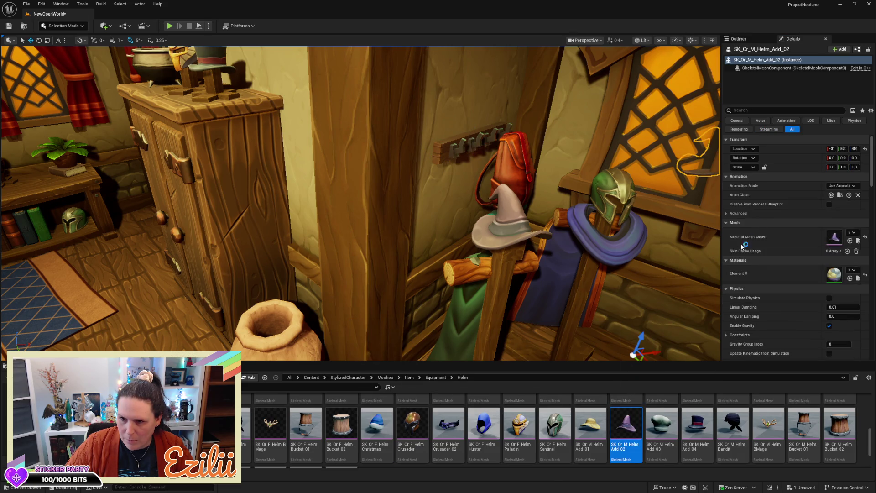
left_click(796, 150, "shift")
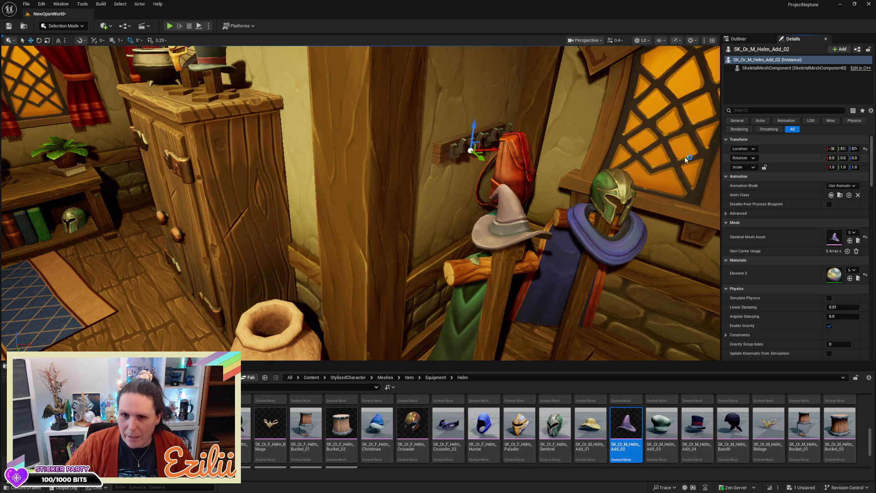
mouse_move(477, 164)
left_mouse_down()
mouse_move(511, 188)
mouse_move(91, 191)
mouse_move(471, 199)
mouse_move(289, 173)
mouse_move(392, 132)
mouse_move(397, 264)
left_mouse_up()
key("e")
mouse_move(397, 299)
left_mouse_down()
mouse_move(419, 290)
mouse_move(372, 312)
mouse_move(346, 303)
mouse_move(366, 269)
mouse_move(312, 278)
mouse_move(303, 263)
mouse_move(354, 249)
left_mouse_up()
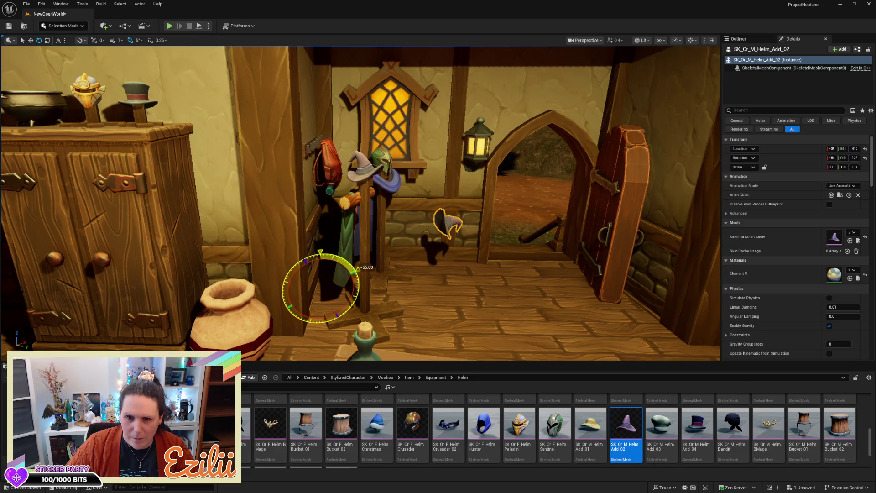
key("w")
left_click_drag(311, 275, 271, 207)
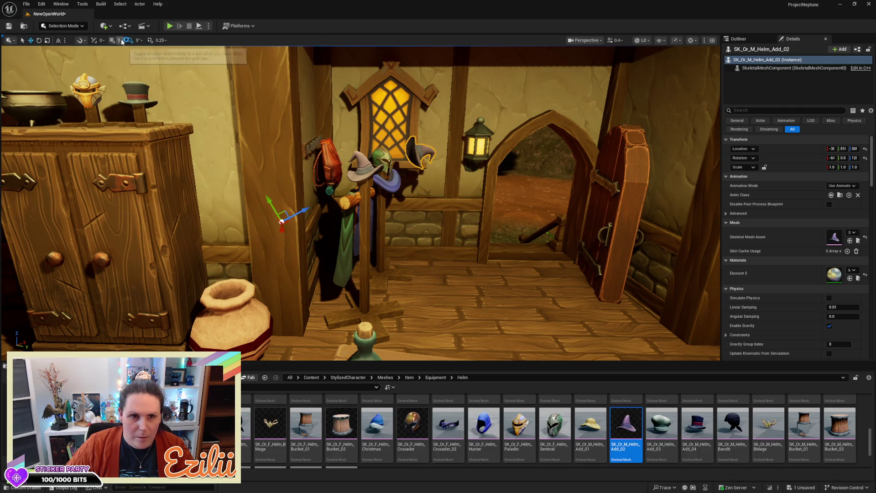
- With world-aligned axes, position the hat on the hook beside the red bag
left_click(58, 40)
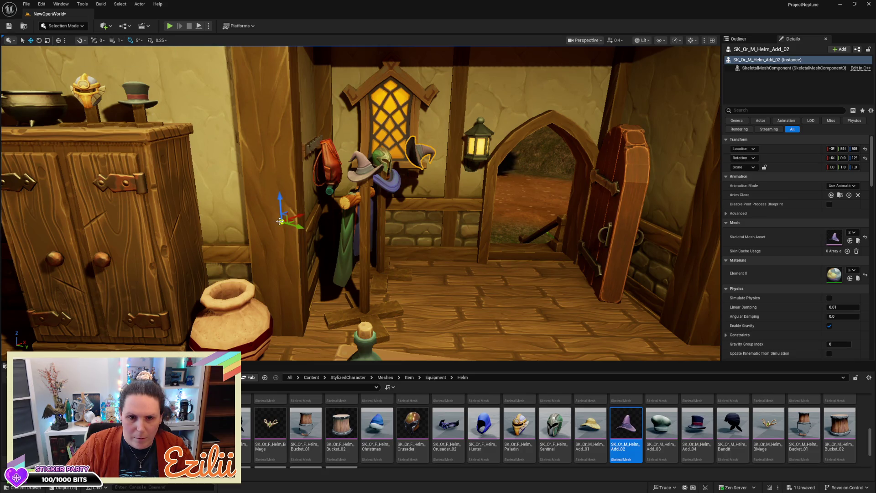
left_click_drag(293, 222, 190, 219)
left_click_drag(350, 171, 350, 171)
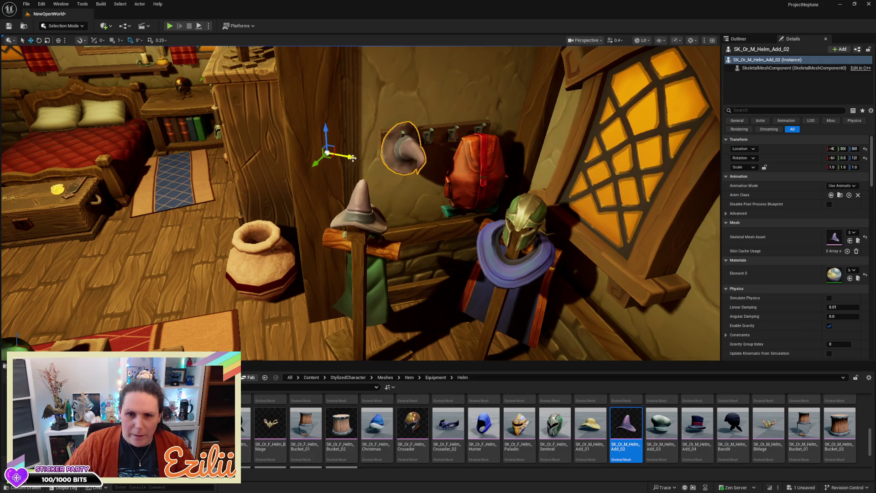
left_click(327, 166)
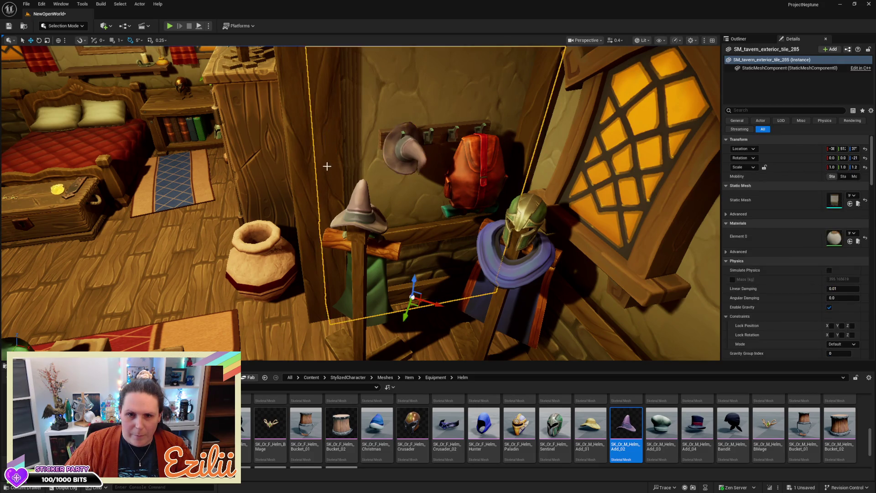
left_click(412, 155)
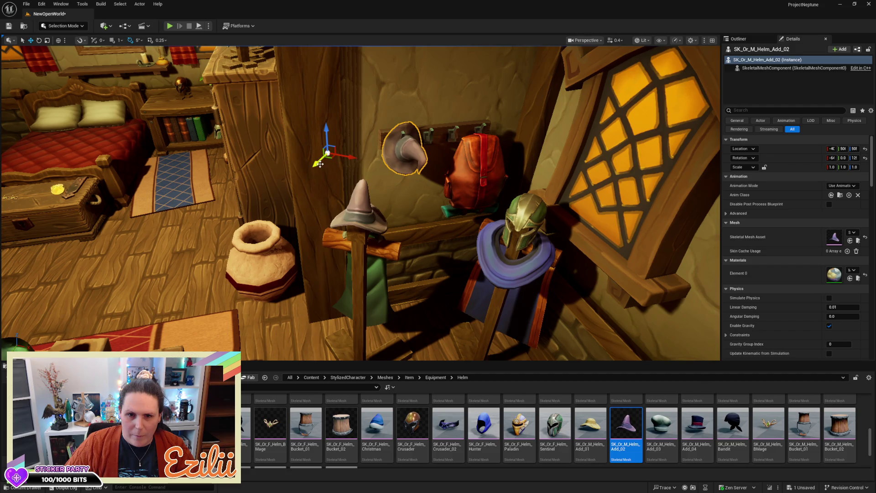
left_click_drag(318, 164, 319, 166)
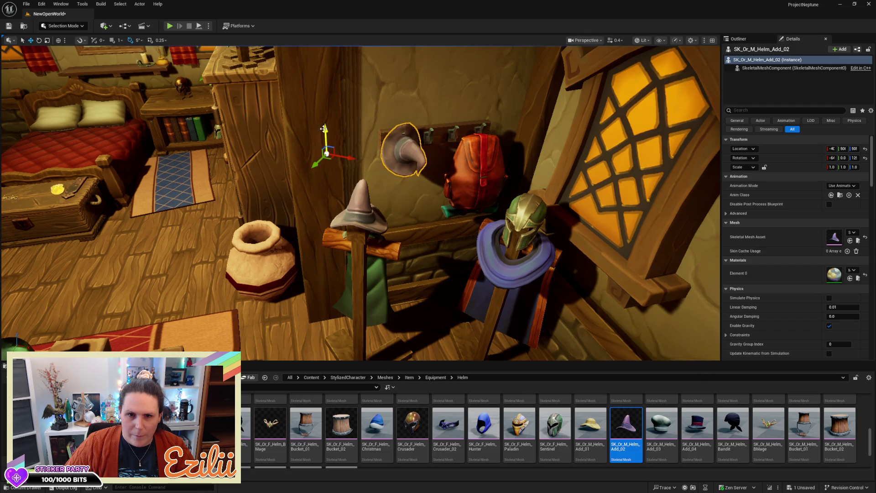
left_click_drag(323, 129, 325, 126)
- Fly the view along the wall to the coat stands and select the wizard hat
key("Right")
key("Right")
key("Right")
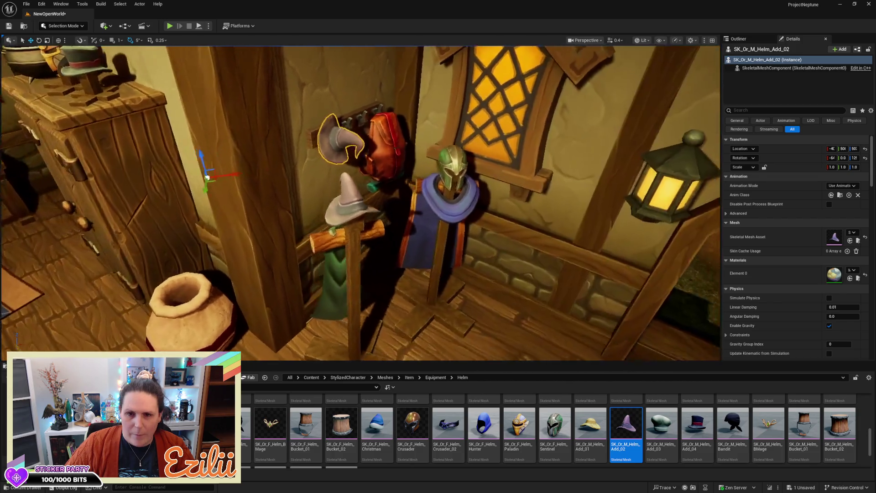
key("Right")
key("Right")
key("Right")
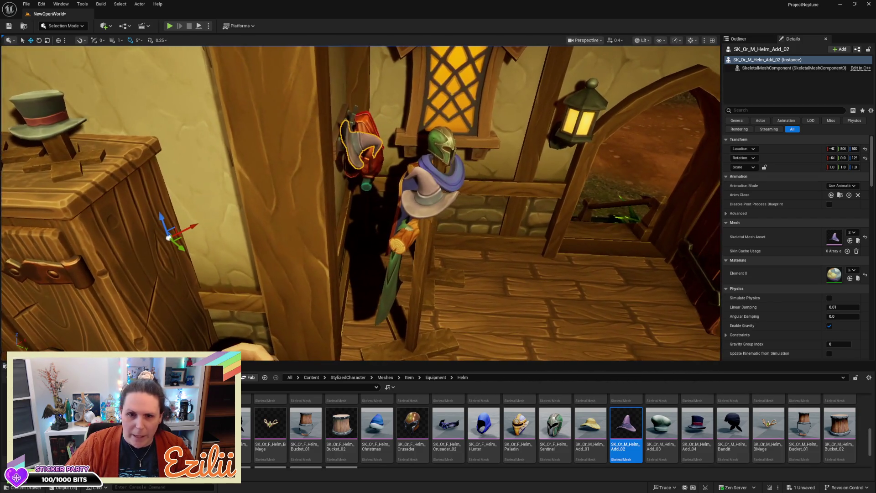
key("Escape")
key("Right")
key("Right")
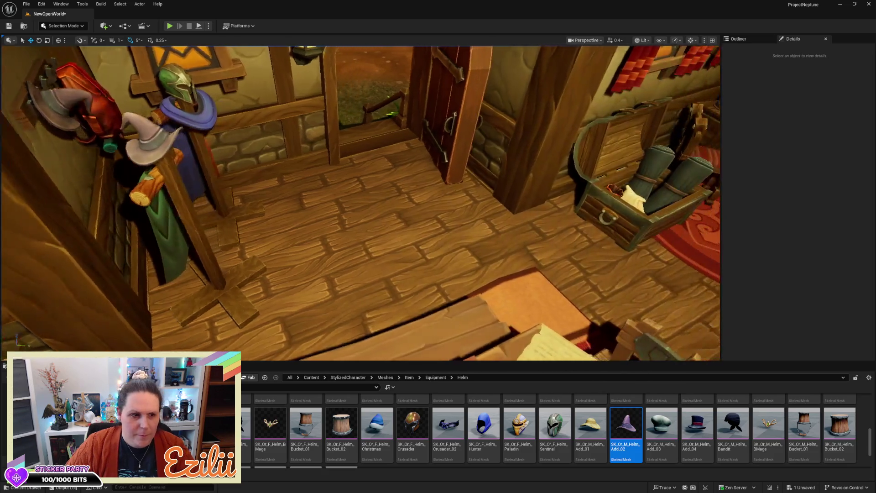
key("Left")
key("Left")
key("Down")
key("Down")
key("Left")
key("Left")
key("Left")
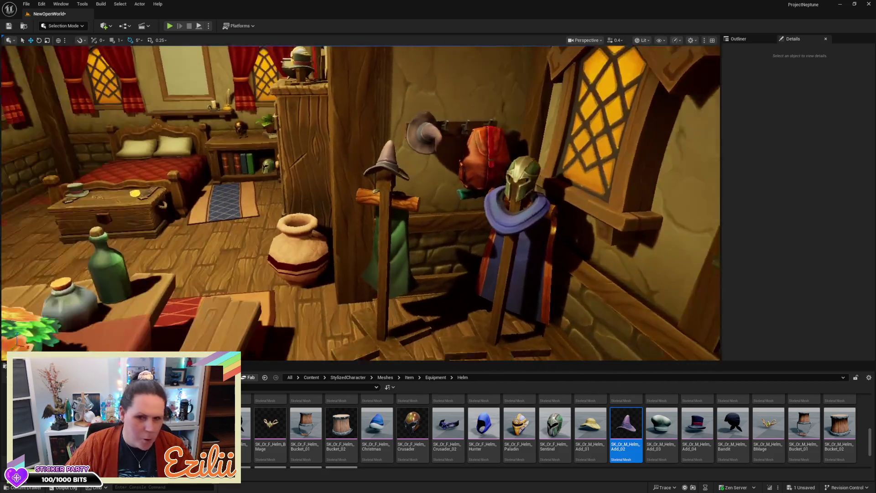
key("Right")
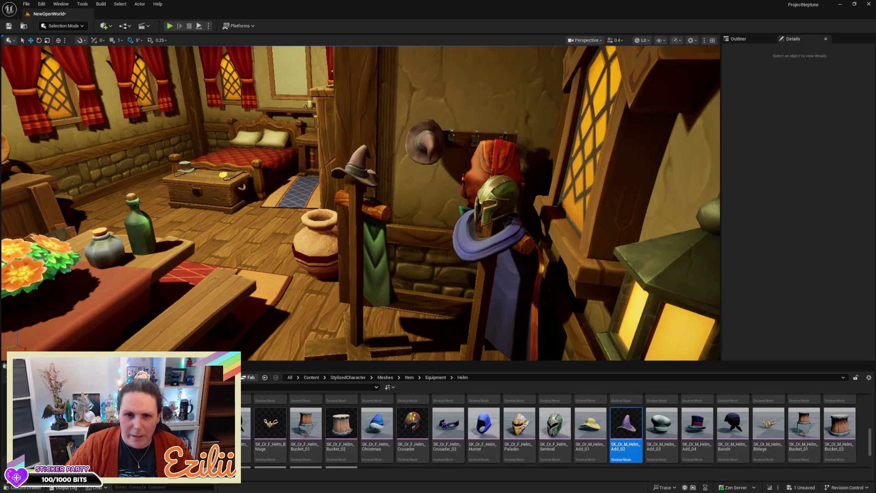
key("Right")
key("Left")
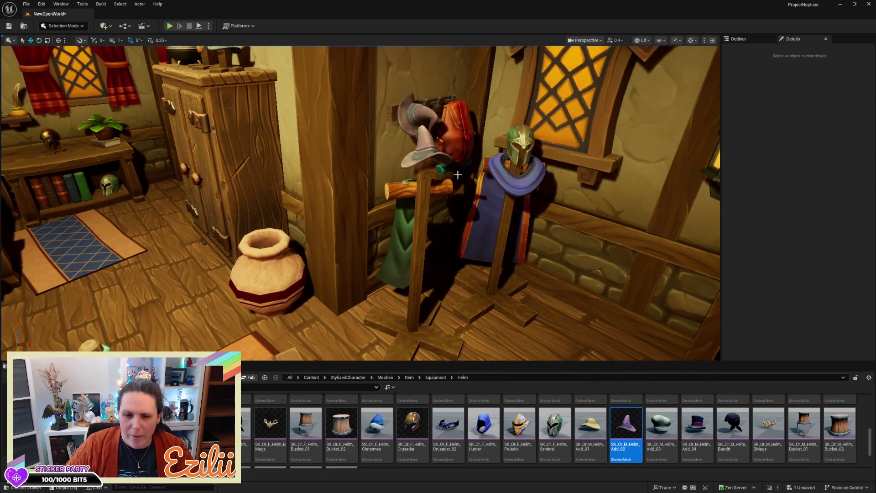
left_click(418, 151)
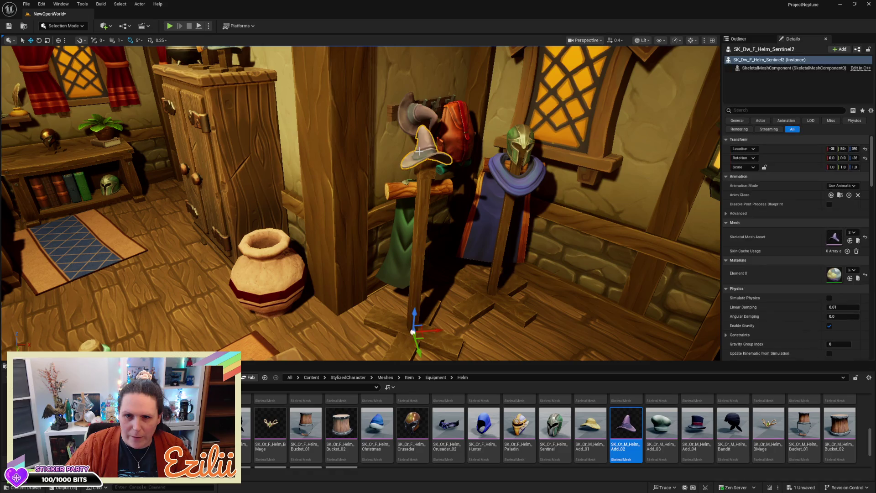
- Swap the coat stand's hat mesh for the wooden bucket
scroll(794, 428, "up", 2)
scroll(795, 428, "up", 1)
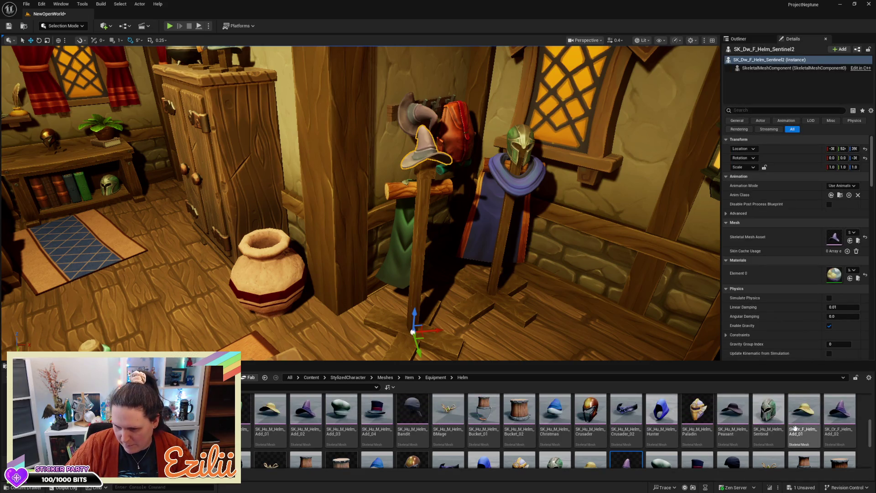
scroll(795, 427, "up", 3)
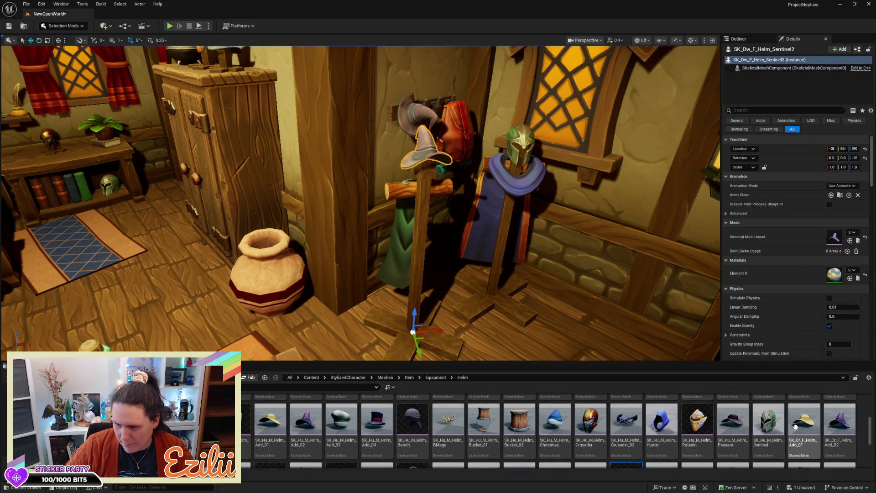
scroll(795, 428, "up", 1)
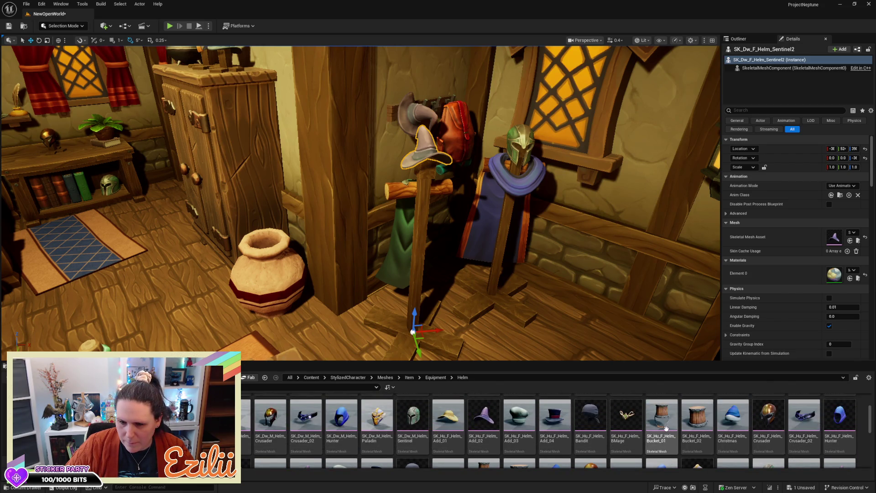
mouse_move(519, 423)
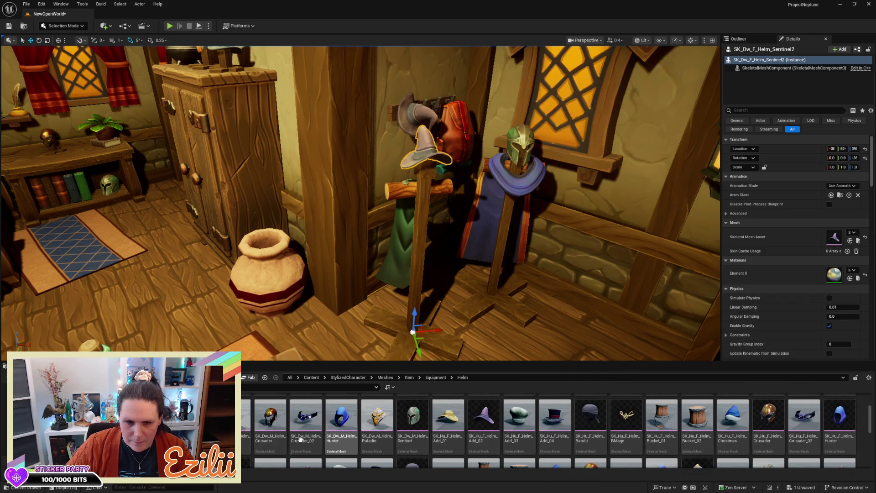
mouse_move(242, 445)
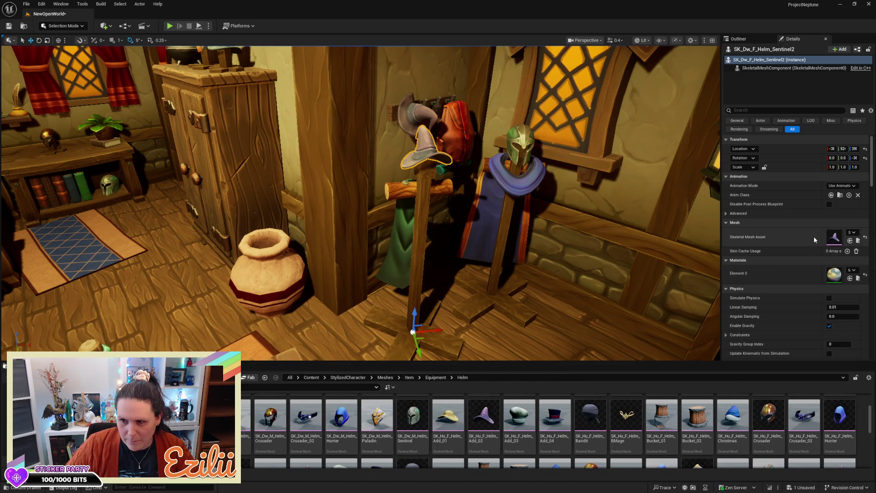
left_click(850, 240)
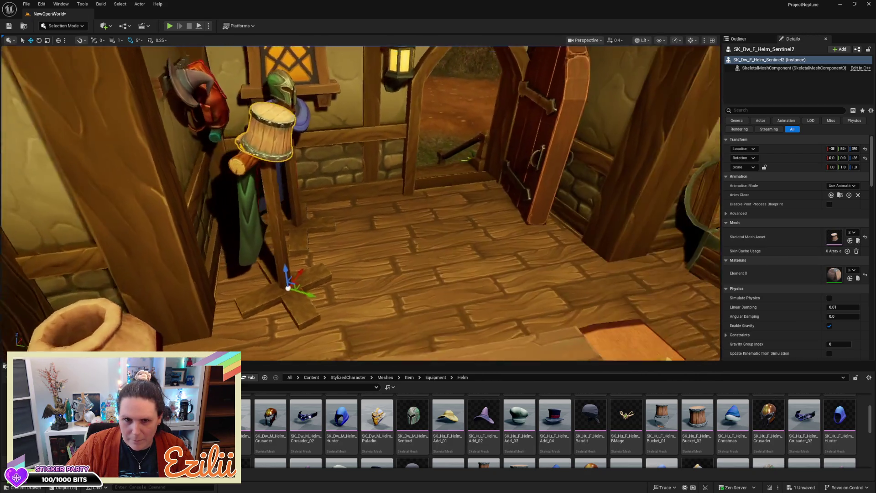
- Raise the bucket helm slightly on the stand and pull the view back
left_click_drag(550, 225, 550, 225)
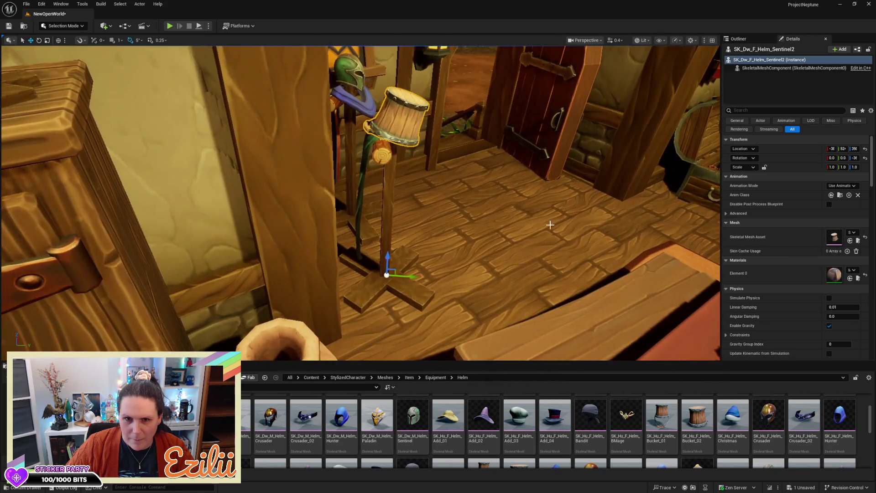
left_click_drag(413, 128, 412, 129)
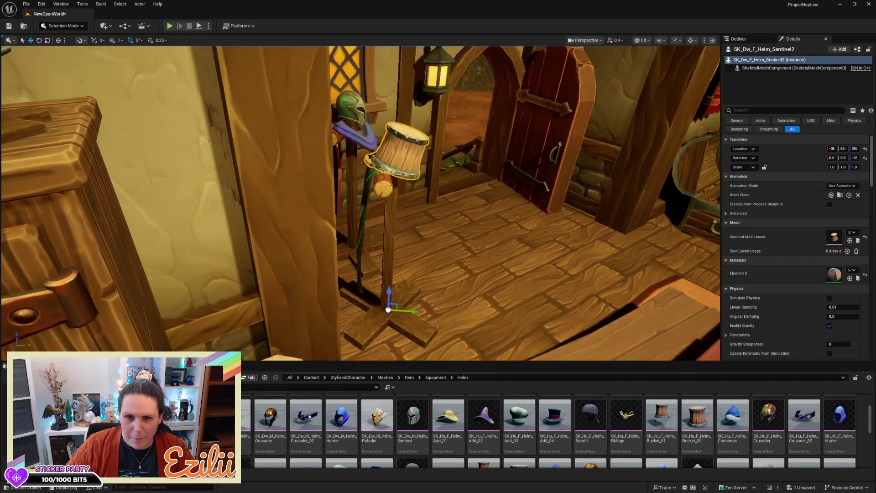
left_click_drag(389, 293, 403, 305)
key("Escape")
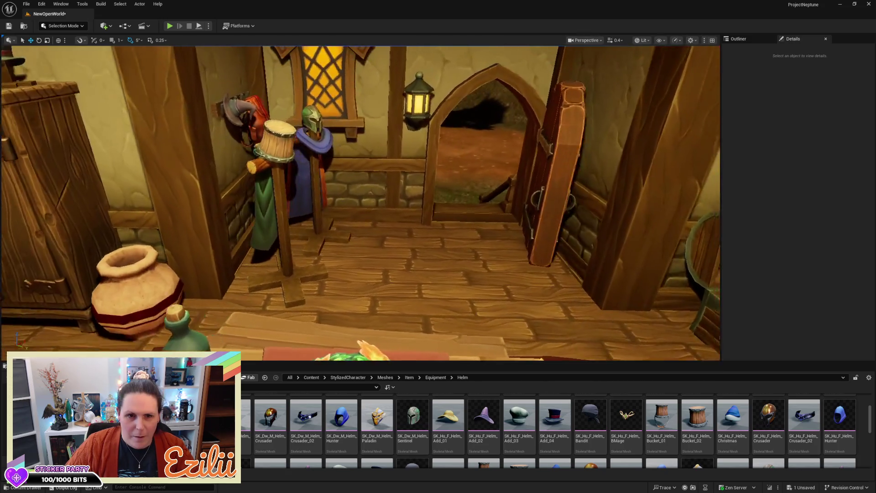
left_click_drag(512, 225, 513, 225)
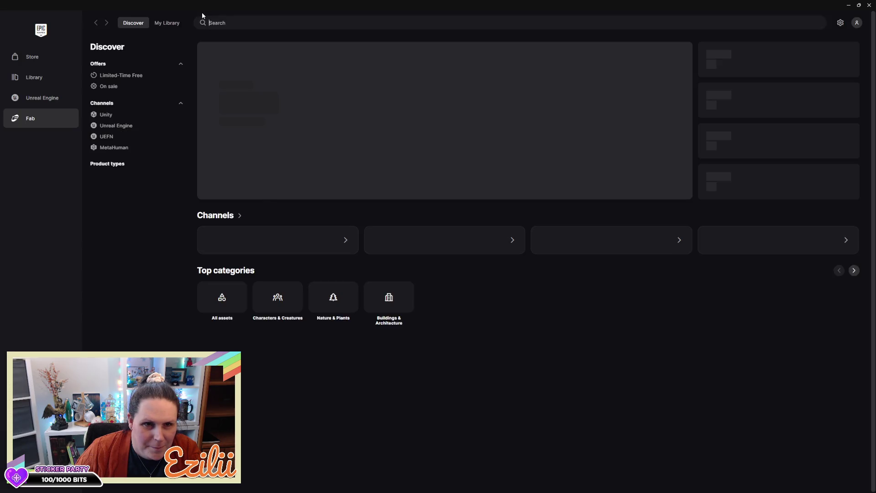
- Search Fab's Unreal Engine channel for 'scarecrow', limited to free products only
left_click(201, 21)
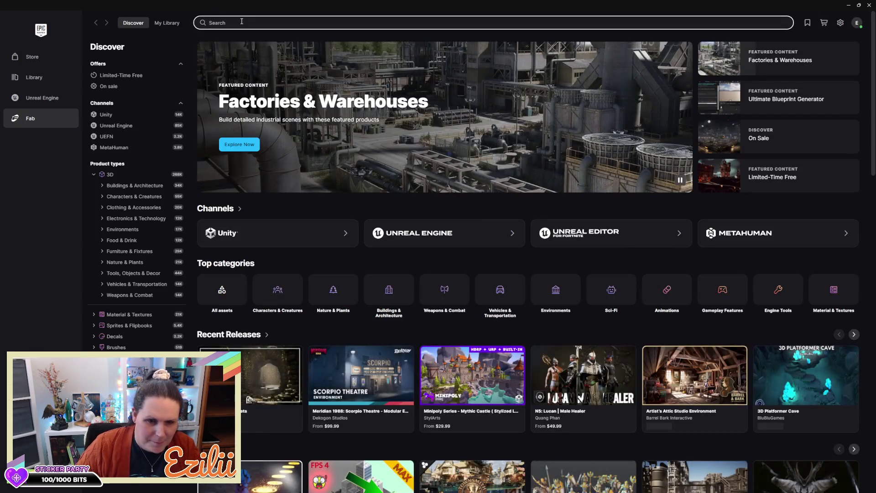
left_click(115, 127)
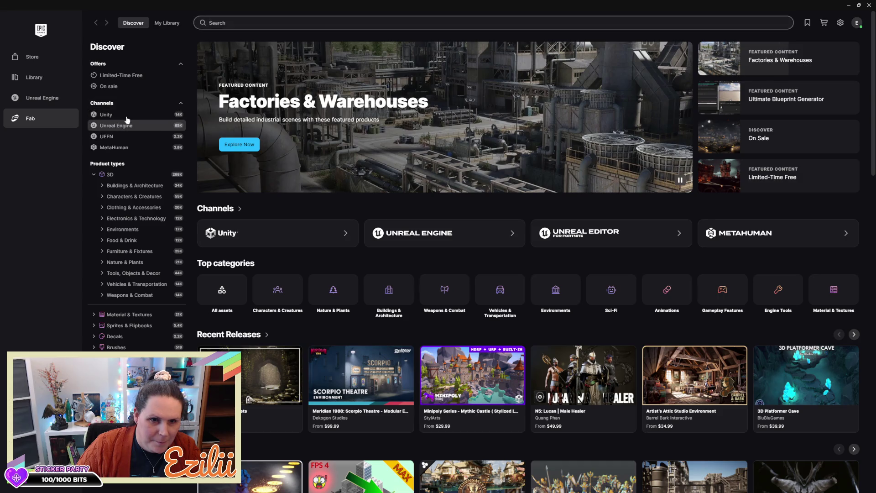
type("scarecr")
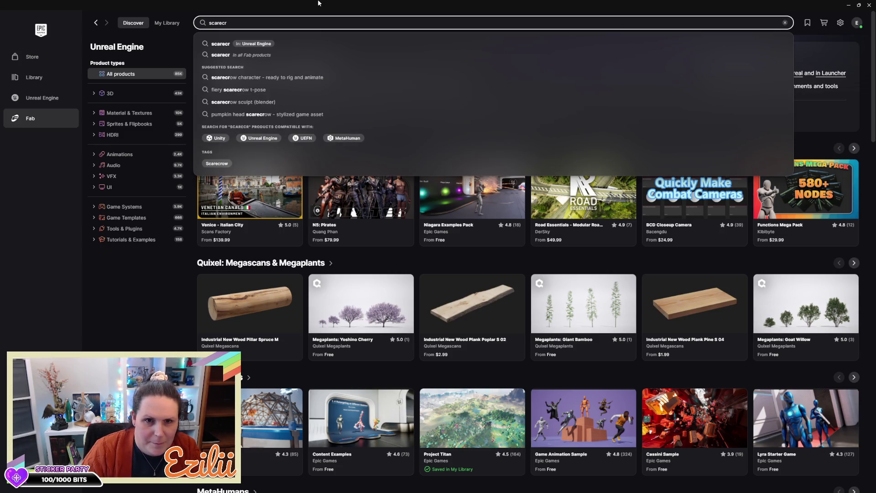
type("ow")
key("Return")
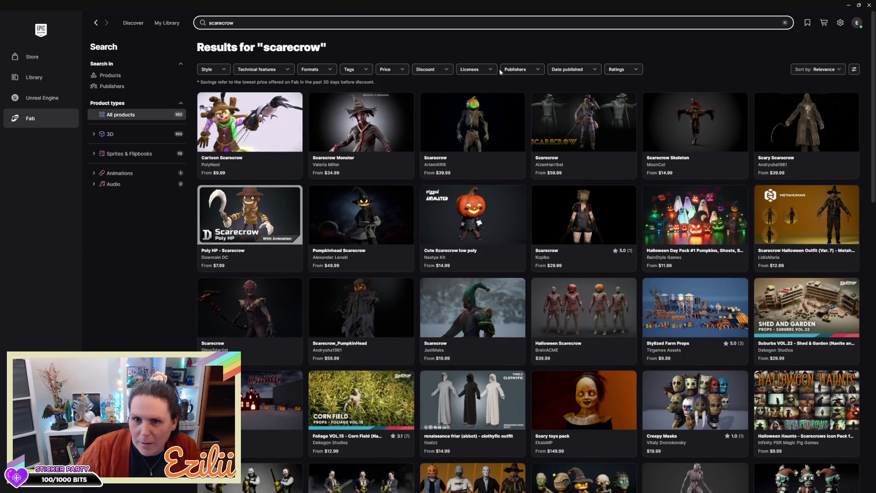
left_click(406, 69)
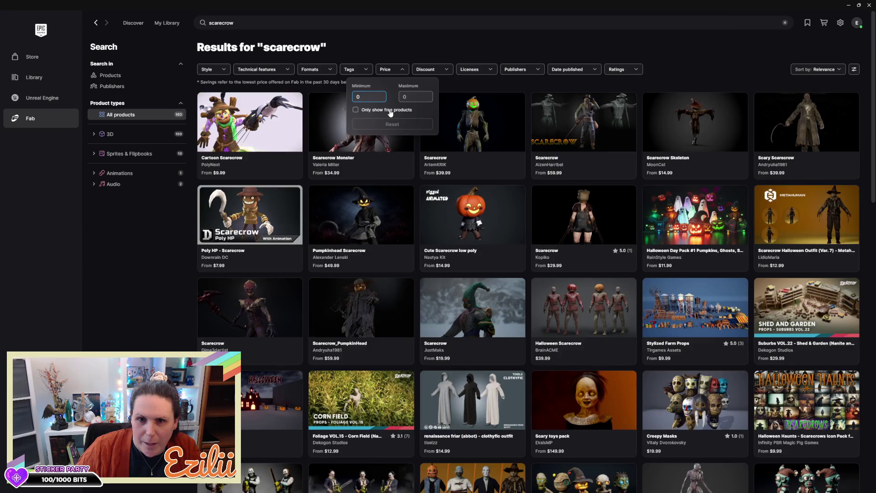
left_click(390, 111)
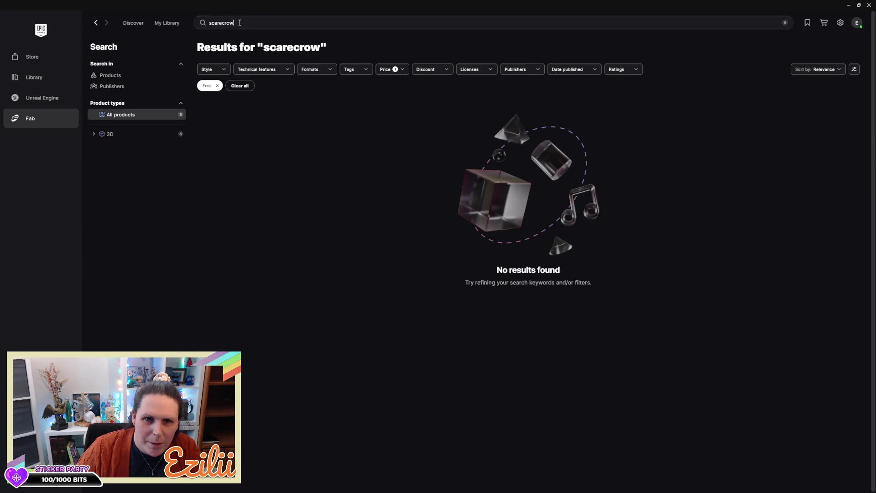
left_click(194, 27)
- Search Fab for 'fabric' and scroll down to the free Scarecrow product
type("fabrixc")
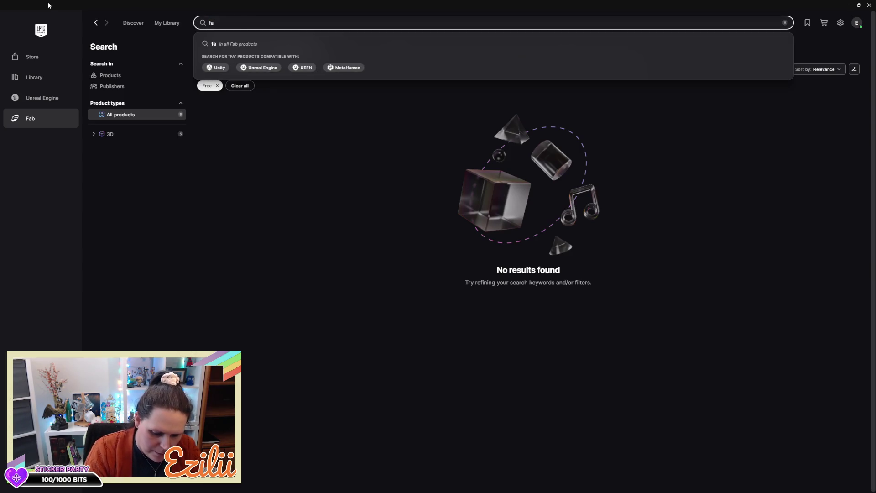
key("BackSpace")
key("BackSpace")
type("c")
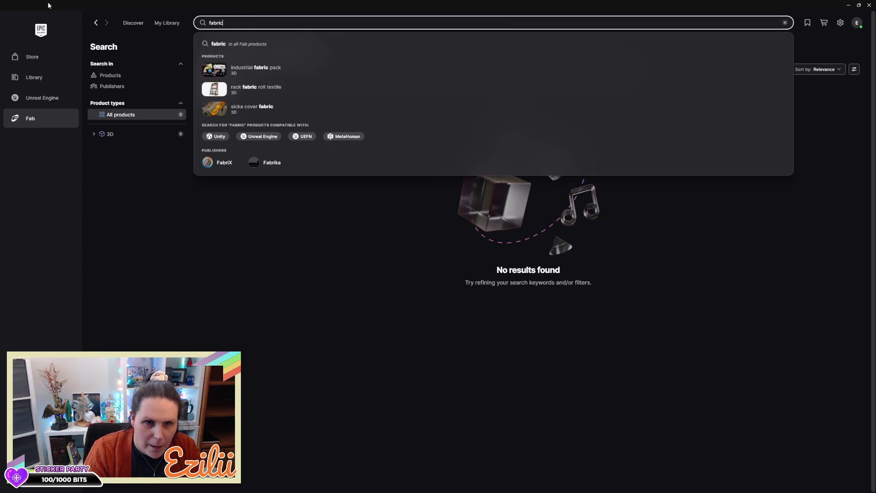
key("Return")
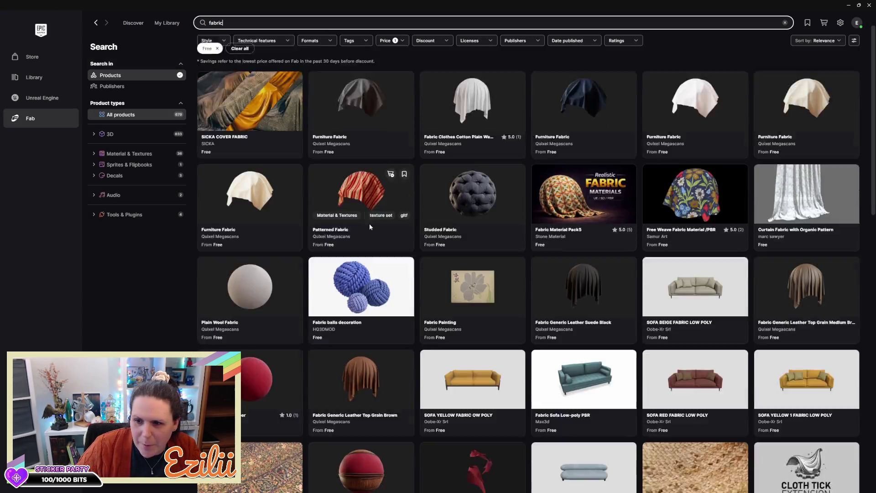
scroll(476, 270, "down", 10)
scroll(476, 270, "down", 15)
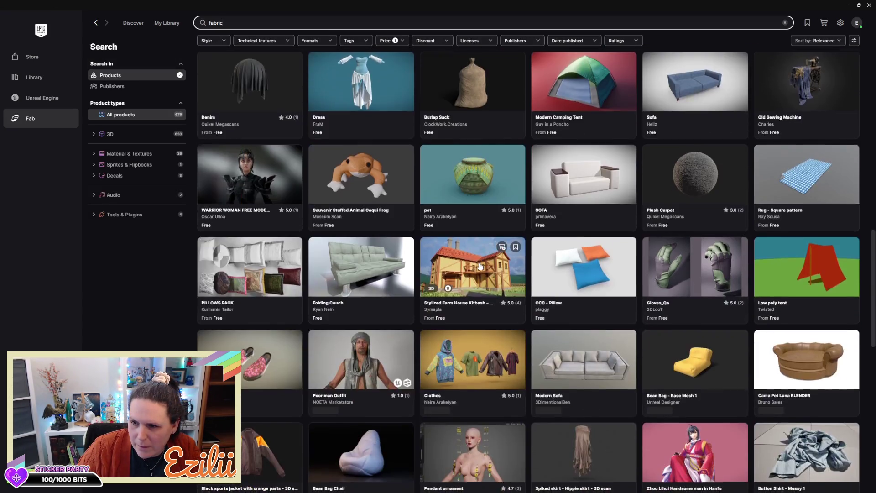
scroll(480, 266, "down", 15)
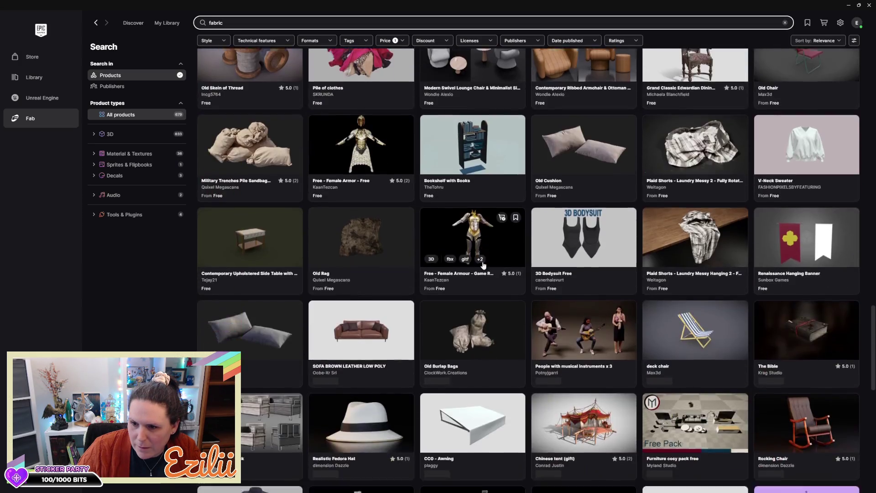
scroll(487, 261, "down", 10)
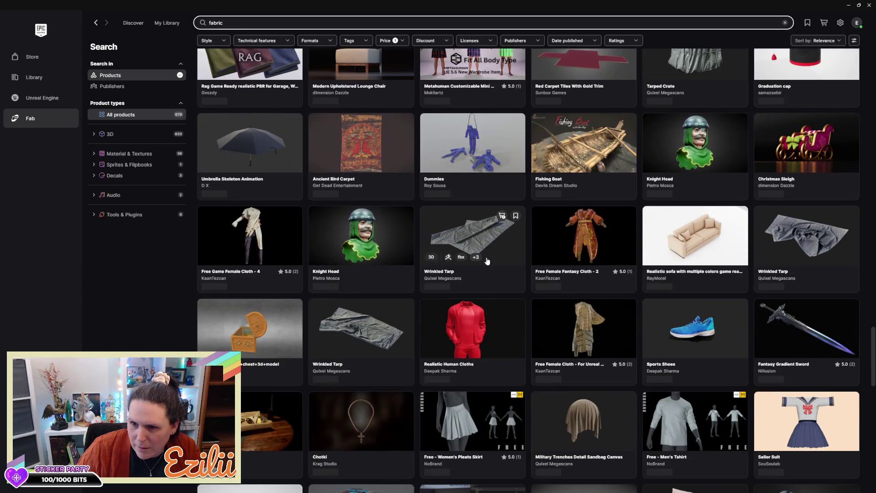
scroll(487, 261, "down", 10)
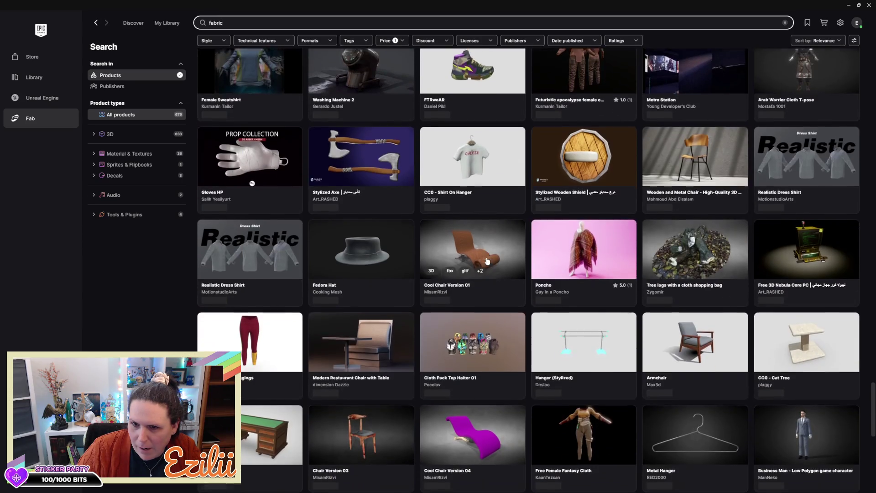
scroll(487, 261, "down", 10)
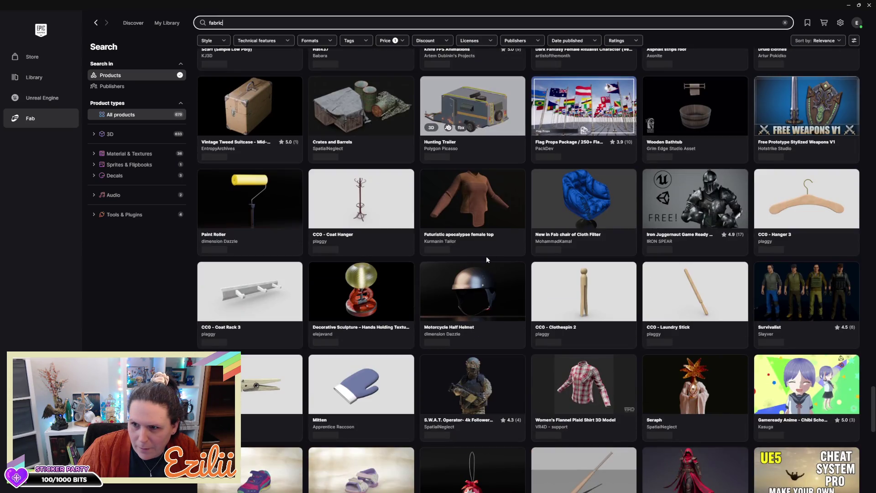
scroll(487, 259, "down", 2)
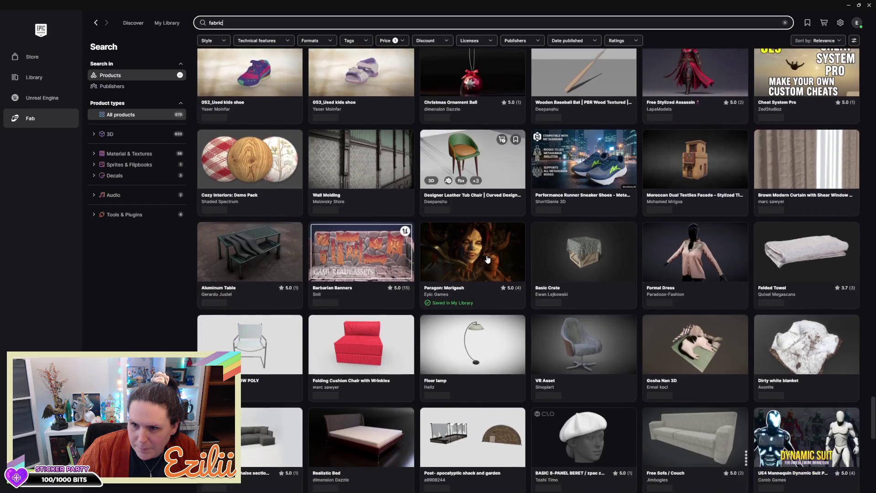
scroll(487, 259, "down", 1)
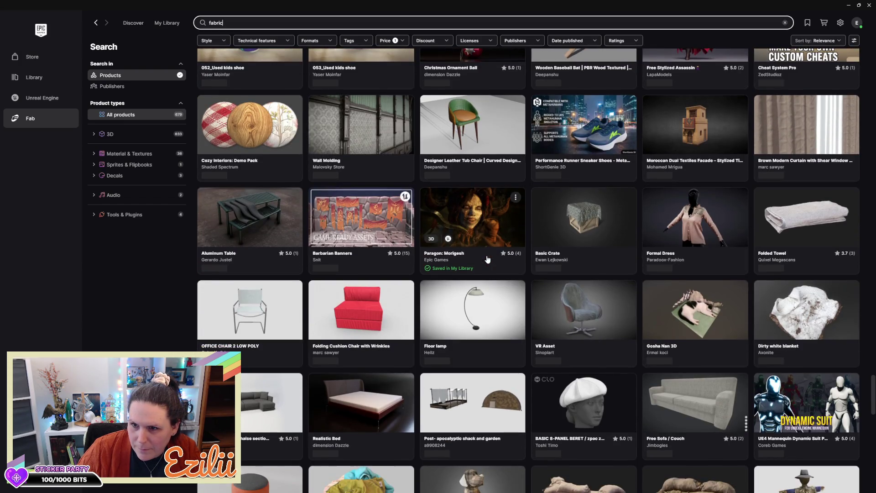
scroll(487, 259, "down", 8)
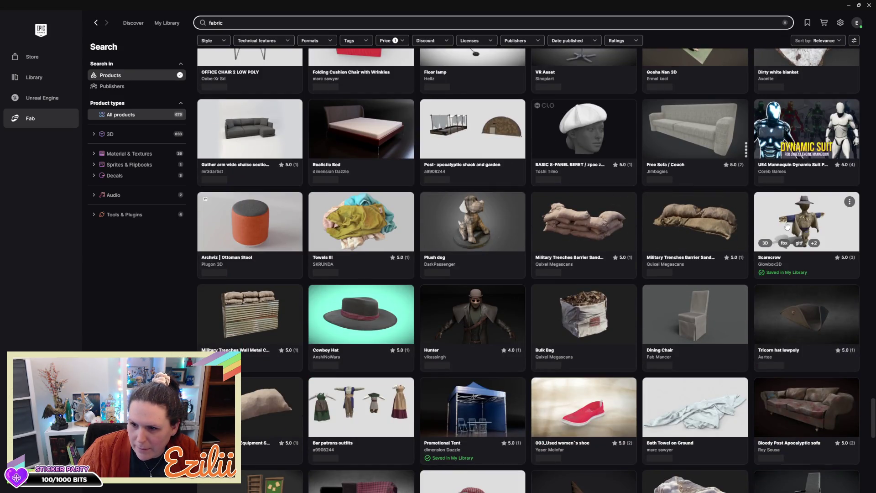
- Copy the Scarecrow's share link and close the launcher
left_click(783, 224)
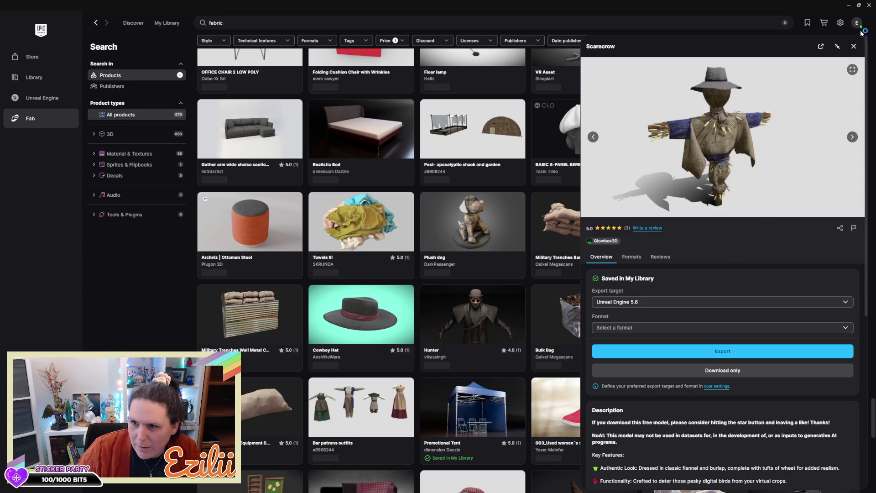
left_click(838, 227)
left_click(530, 259)
left_click(869, 6)
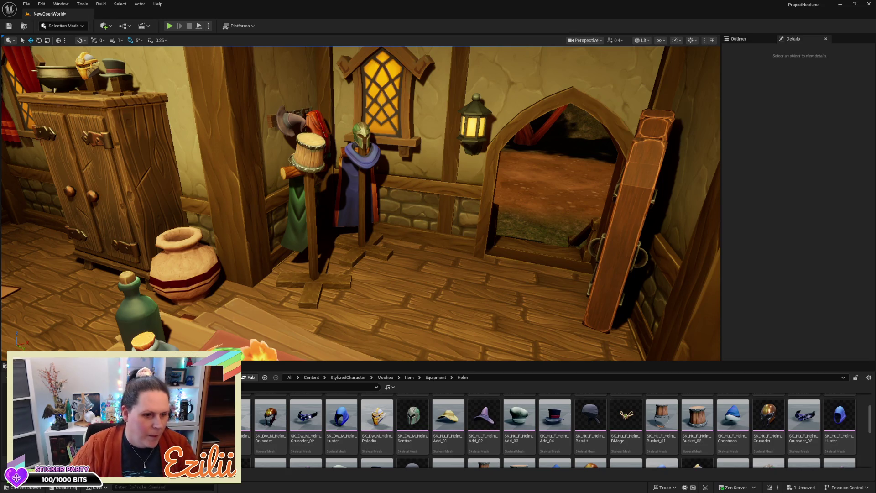
- Fly the viewport through the house interior toward the coat stands
mouse_move(428, 239)
left_mouse_down()
mouse_move(411, 238)
mouse_move(404, 191)
mouse_move(361, 197)
mouse_move(371, 208)
mouse_move(365, 228)
mouse_move(340, 242)
mouse_move(267, 237)
left_mouse_up()
mouse_move(339, 233)
left_mouse_down()
mouse_move(347, 234)
mouse_move(339, 234)
left_mouse_up()
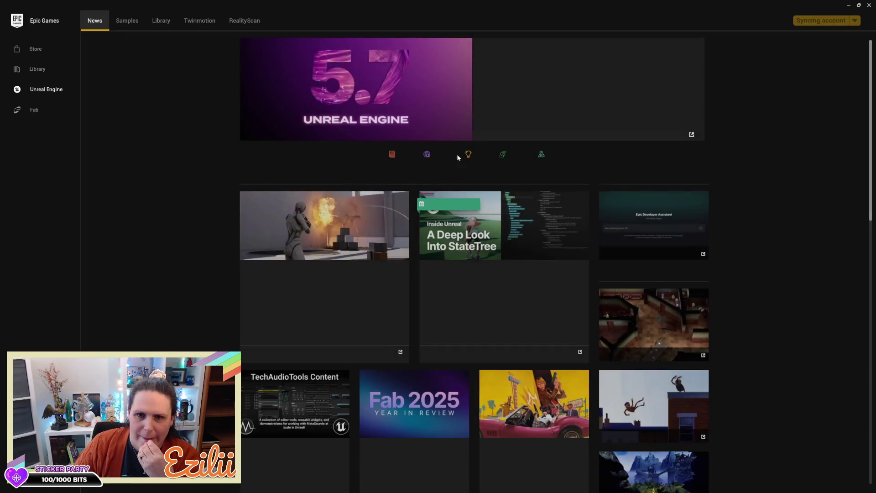
- From the Library, open Fab and search for 'pincusion'
left_click(155, 28)
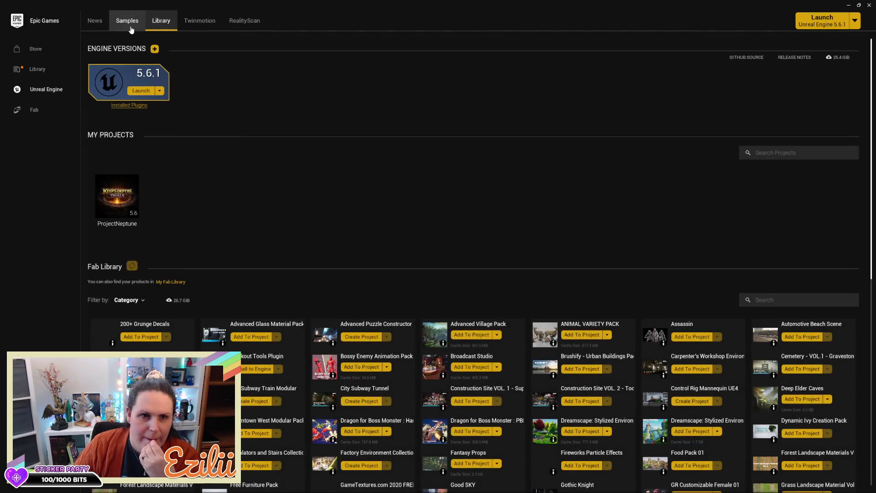
left_click(49, 110)
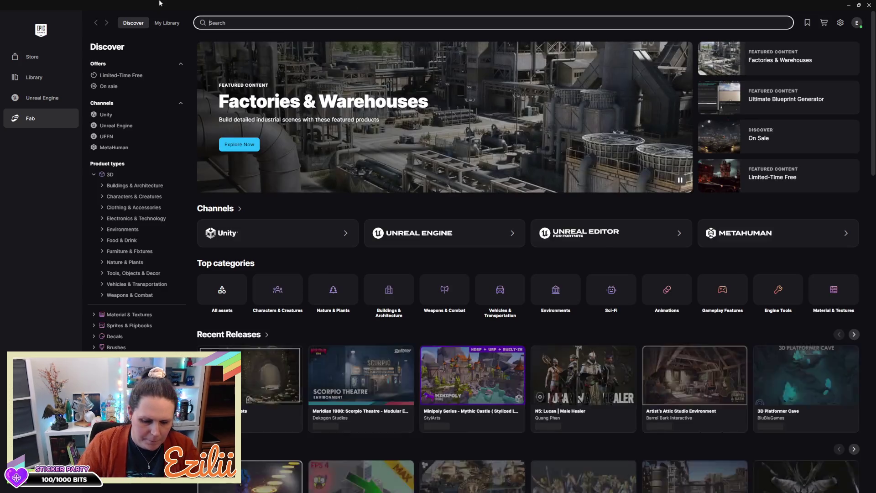
type("pi")
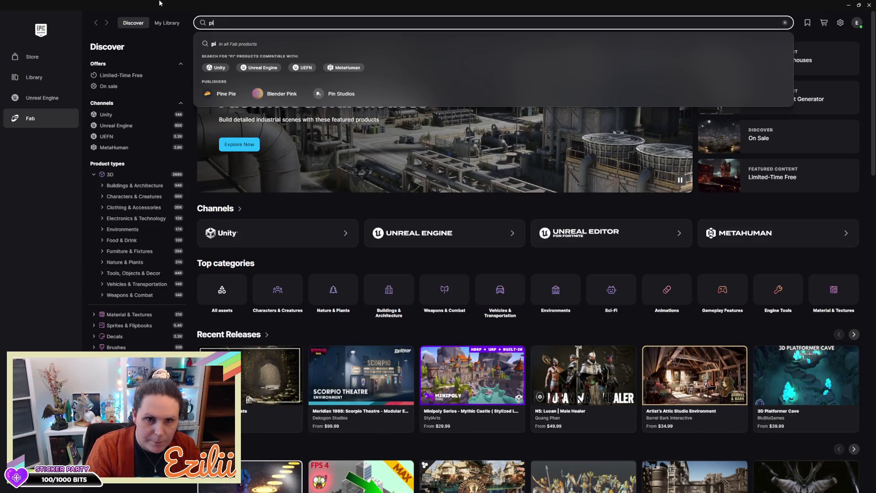
type("ncussion")
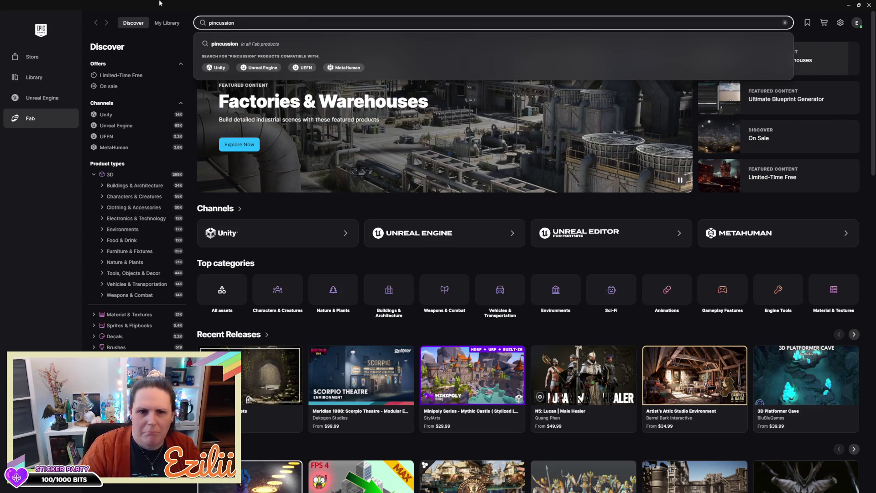
key("BackSpace")
key("BackSpace")
key("BackSpace")
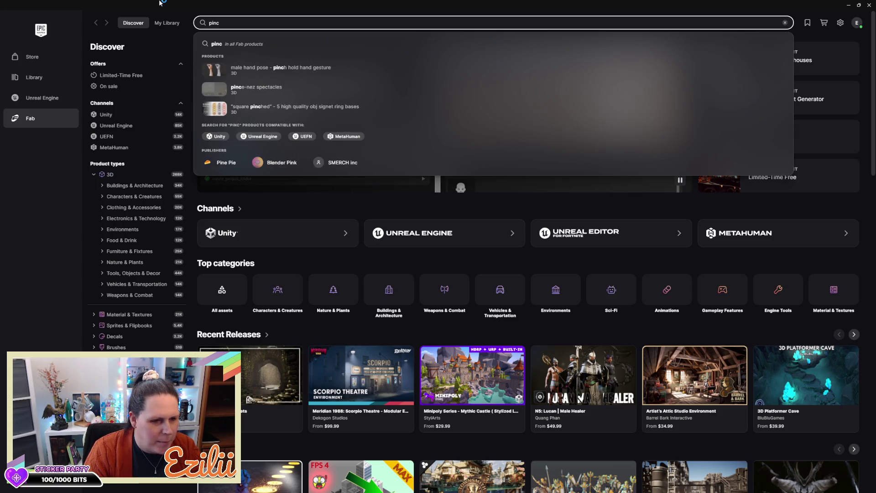
type("usion")
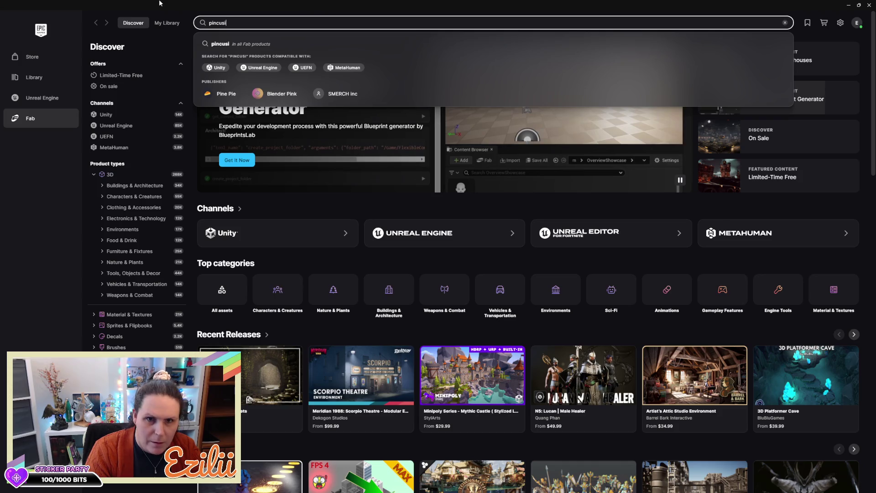
key("Return")
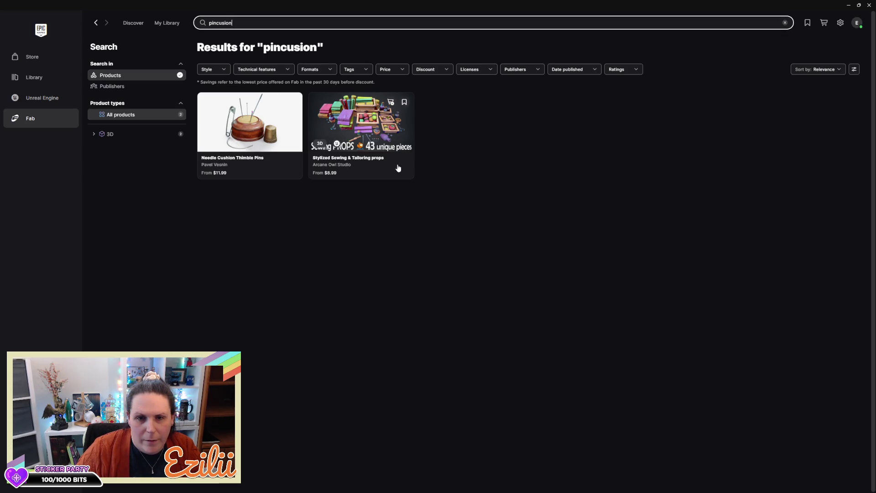
- Open the Stylized Sewing & Tailoring props listing in Fab, bookmark it, and close the browser
left_click(378, 111)
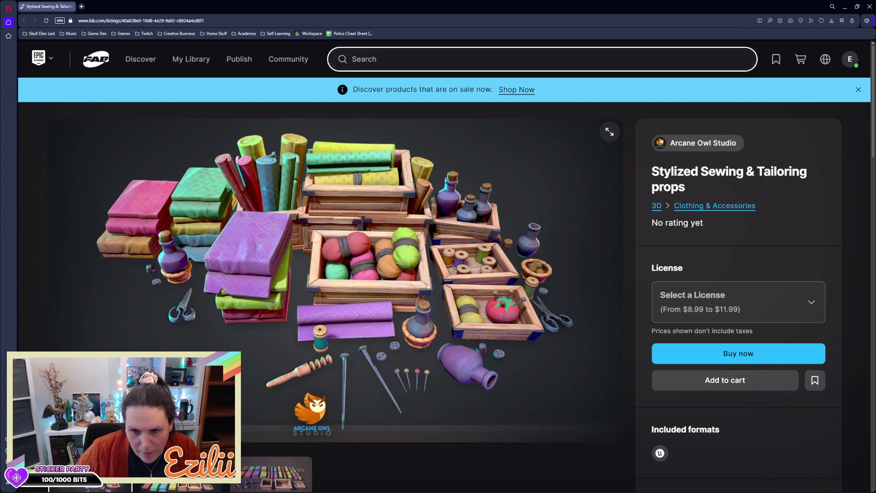
key("ctrl+plus")
key("ctrl+minus")
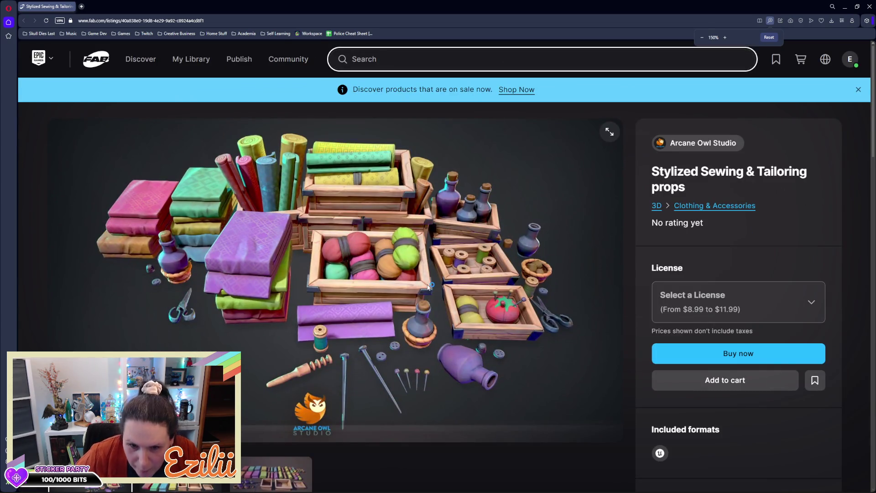
key("ctrl+plus")
key("ctrl+plus")
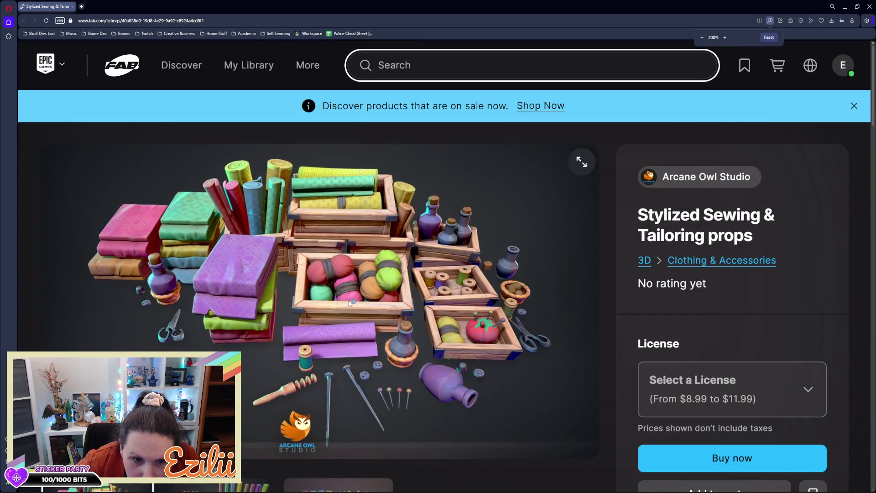
key("ctrl+minus")
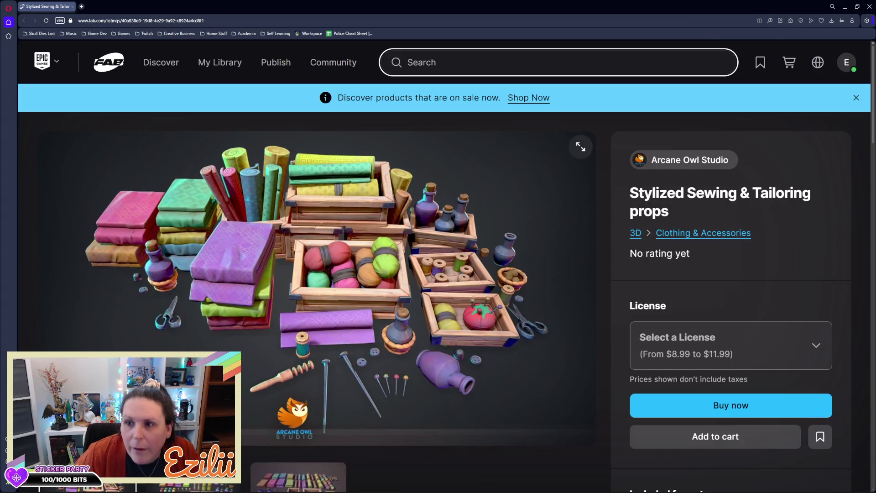
left_click(820, 439)
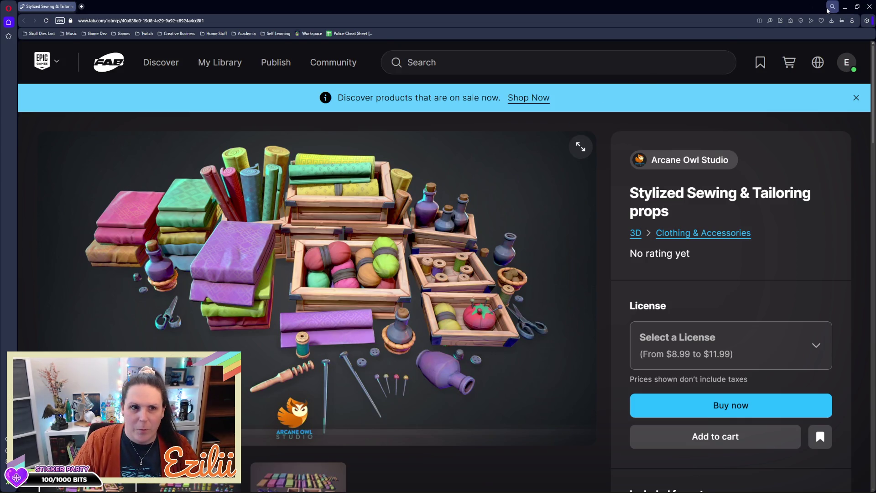
left_click(869, 9)
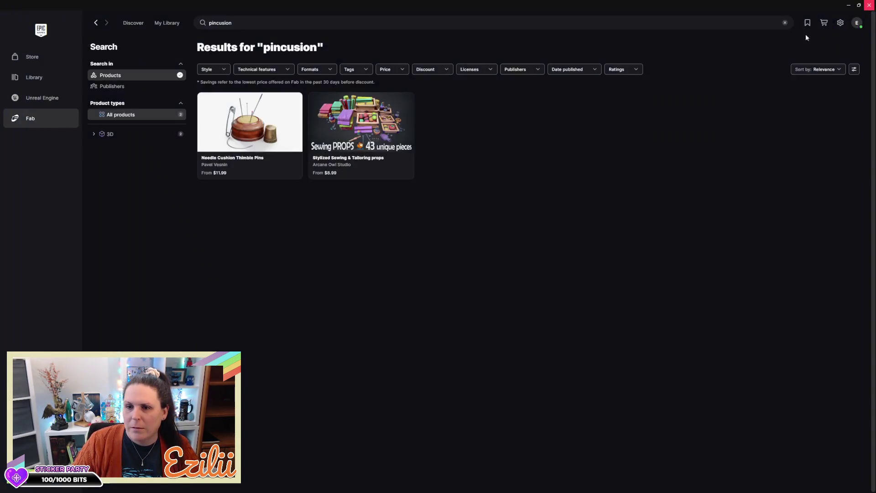
- Close the Epic launcher, fly the camera back over the house, and hide the content browser
left_click(870, 6)
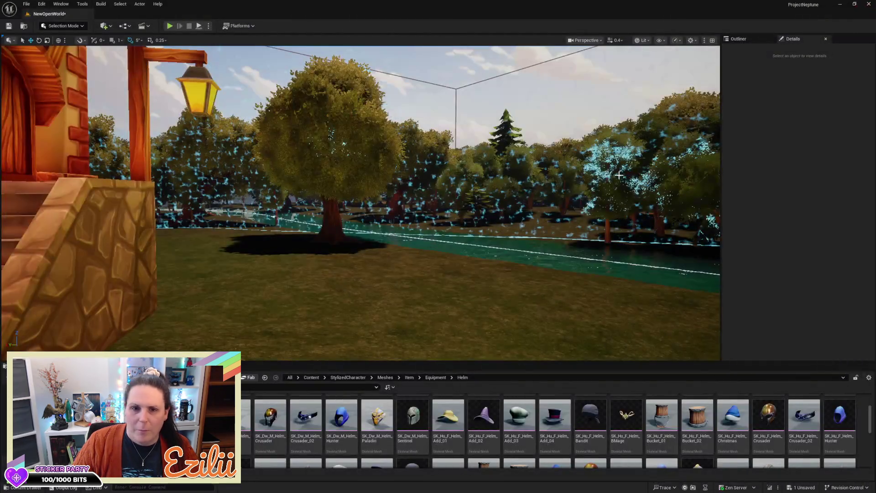
key("s")
key("e")
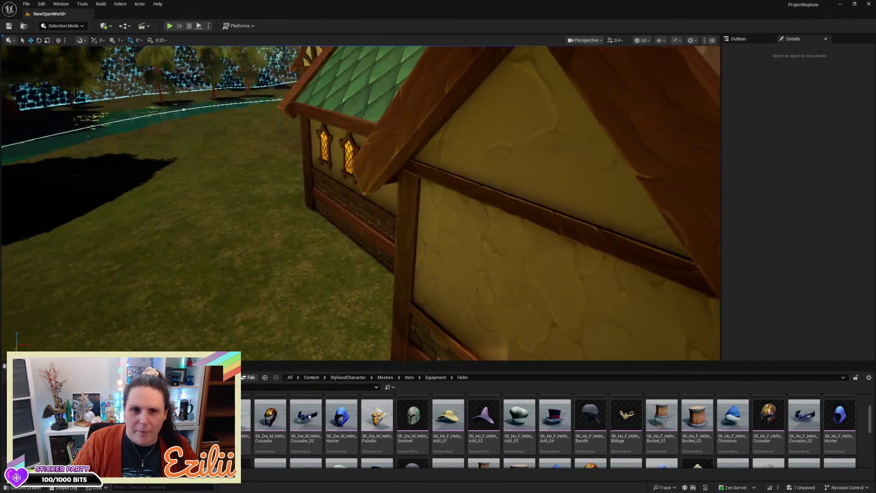
key("s")
key("e")
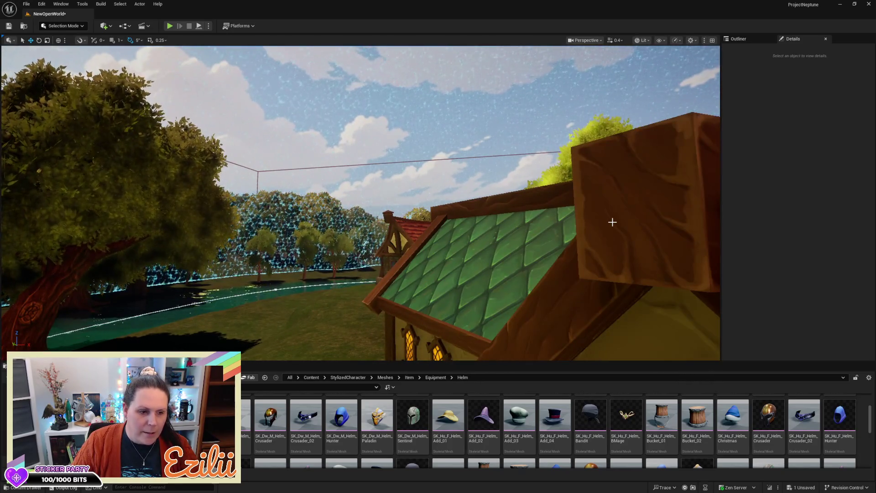
key("q")
scroll(612, 222, "down", 2)
scroll(612, 222, "down", 1)
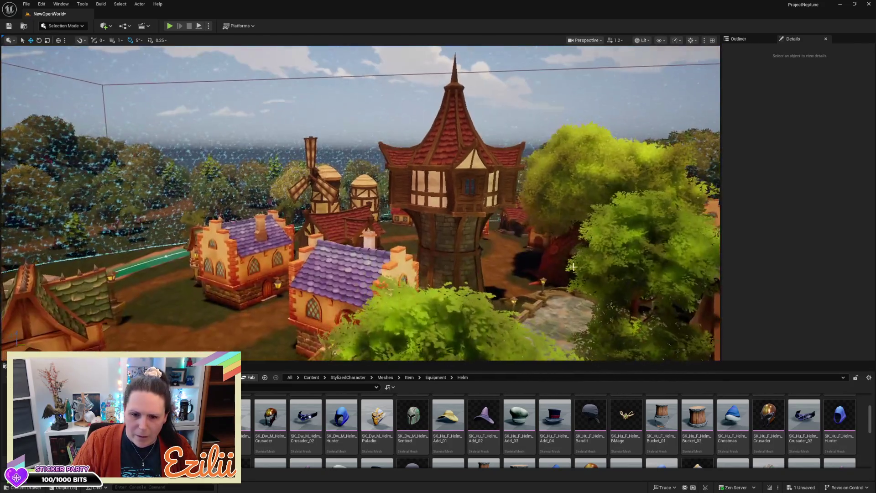
left_click(463, 347)
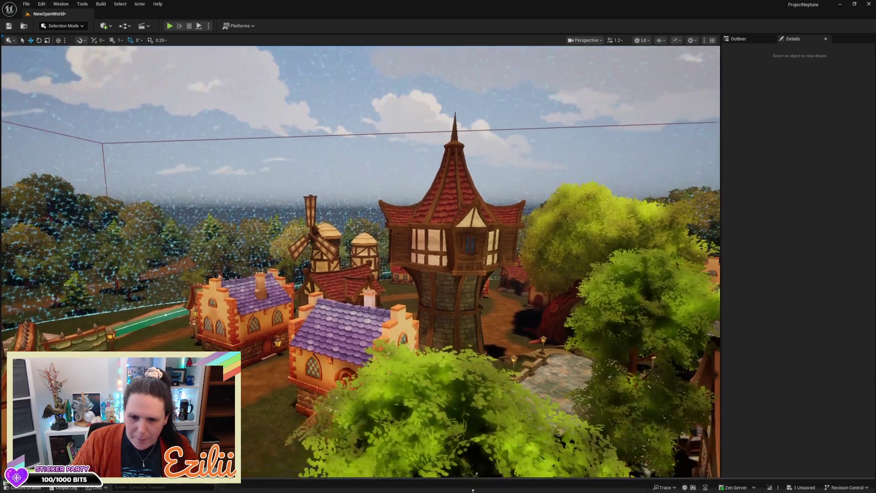
mouse_move(463, 347)
left_mouse_down()
mouse_move(463, 411)
mouse_move(484, 438)
left_mouse_up()
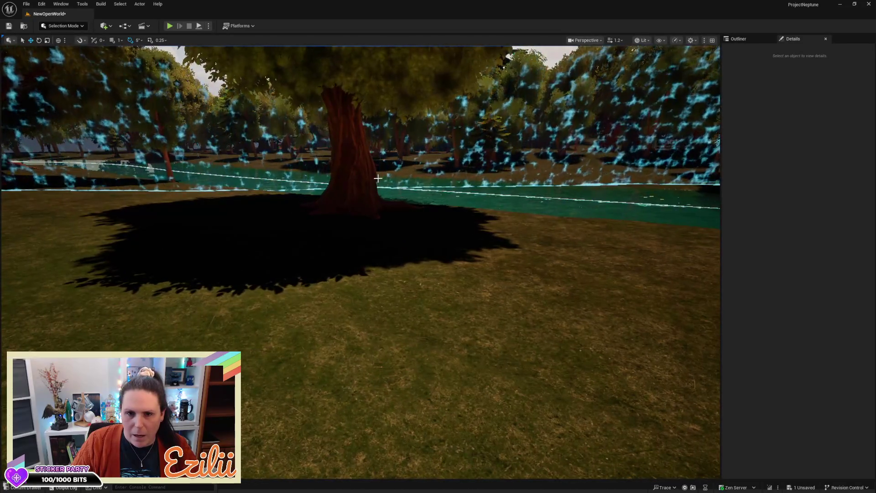
- Switch to Foliage Mode and select a single painted tree with the Select tool
left_click(62, 171)
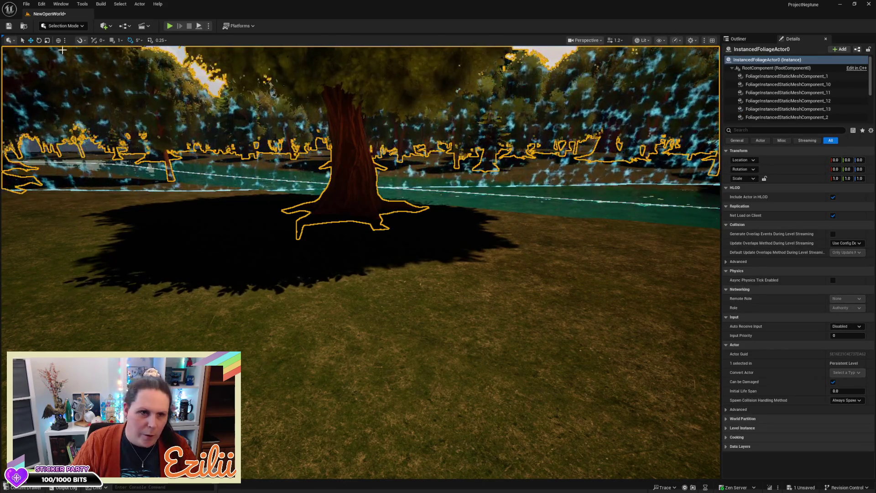
left_click(76, 26)
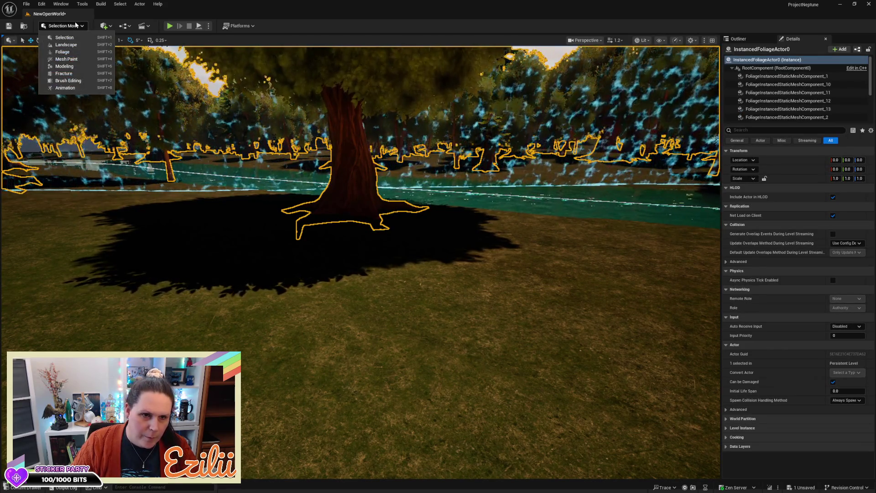
left_click(74, 55)
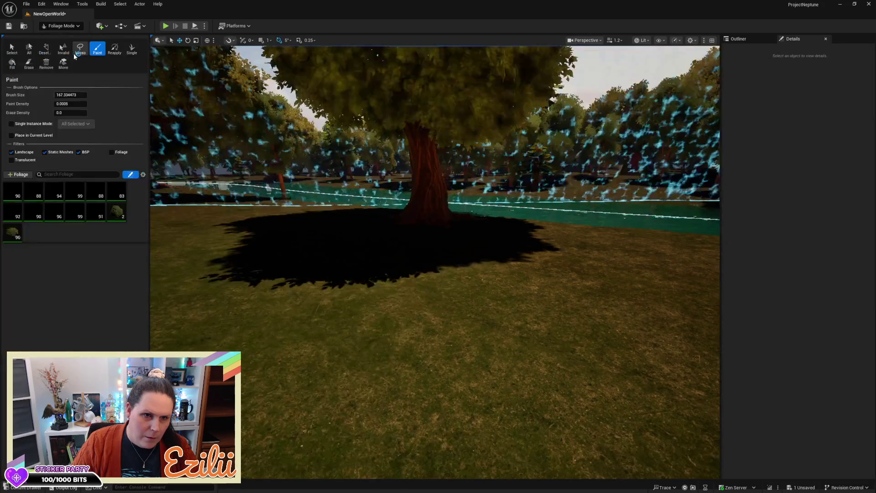
left_click(12, 50)
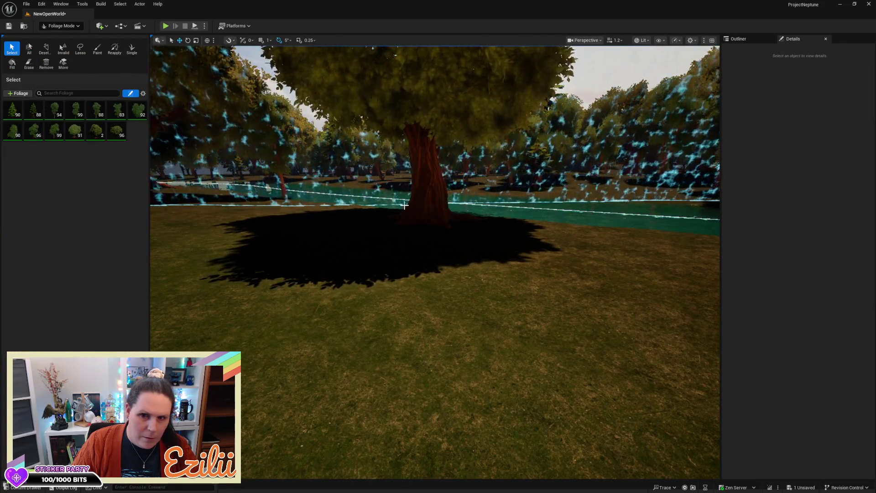
left_click(435, 220)
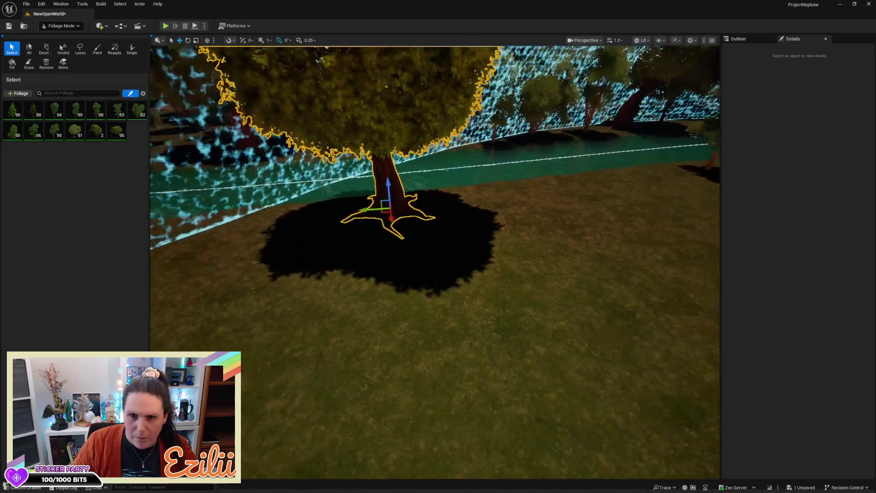
mouse_move(532, 205)
left_mouse_down()
mouse_move(634, 220)
mouse_move(624, 212)
left_mouse_up()
left_click(57, 26)
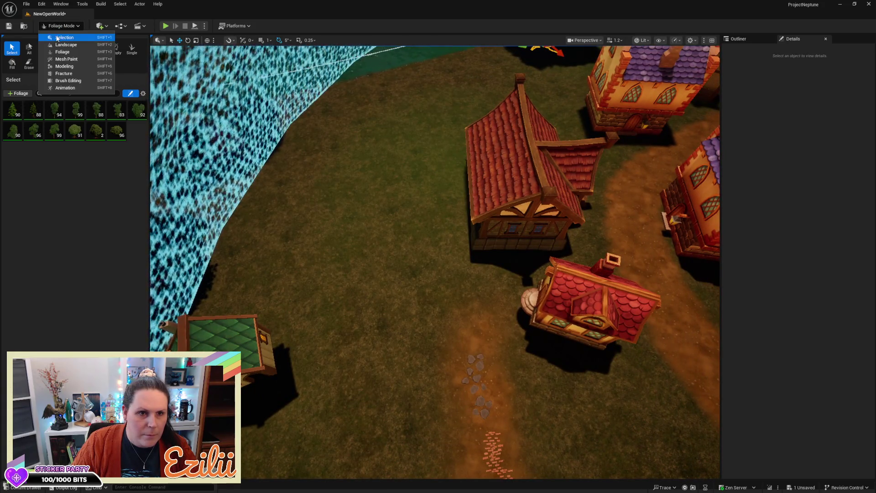
- Return to Selection Mode, save the level, and move house SM_hc_House2 to Y 910
left_click(66, 37)
key("ctrl+s")
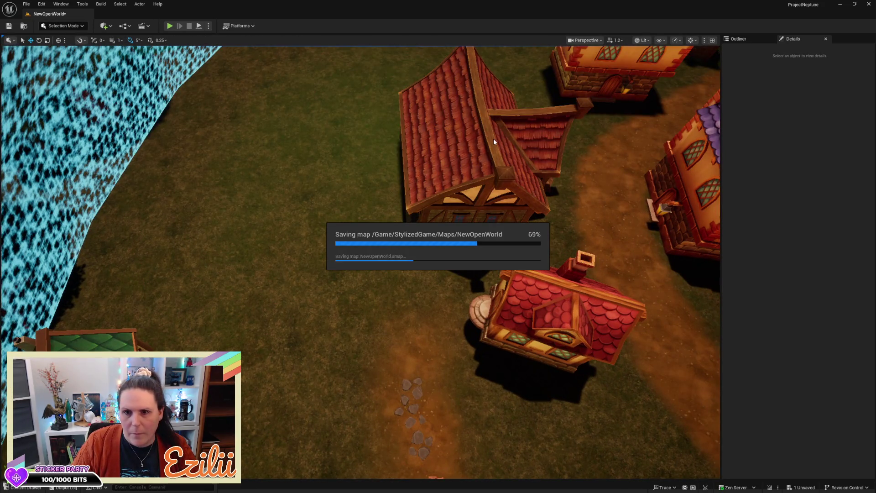
left_click(494, 139)
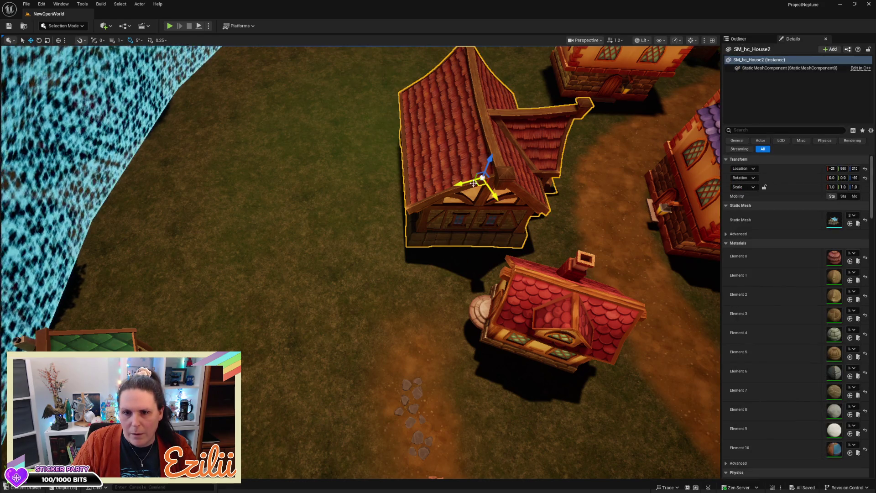
mouse_move(472, 184)
left_mouse_down()
mouse_move(559, 178)
mouse_move(563, 110)
mouse_move(589, 91)
mouse_move(628, 95)
mouse_move(501, 96)
mouse_move(362, 135)
left_mouse_up()
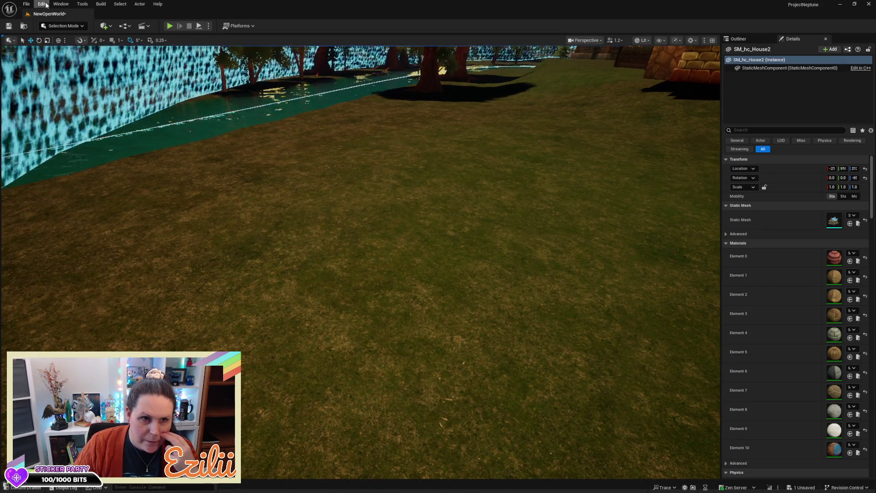
left_click(64, 26)
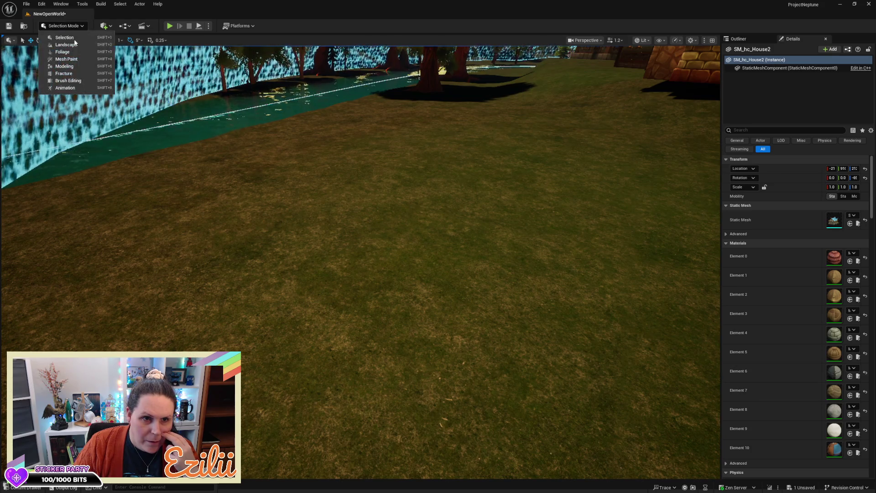
- In Landscape Mode's Sculpt tab, flatten the grass patch between the houses with Flatten
left_click(73, 43)
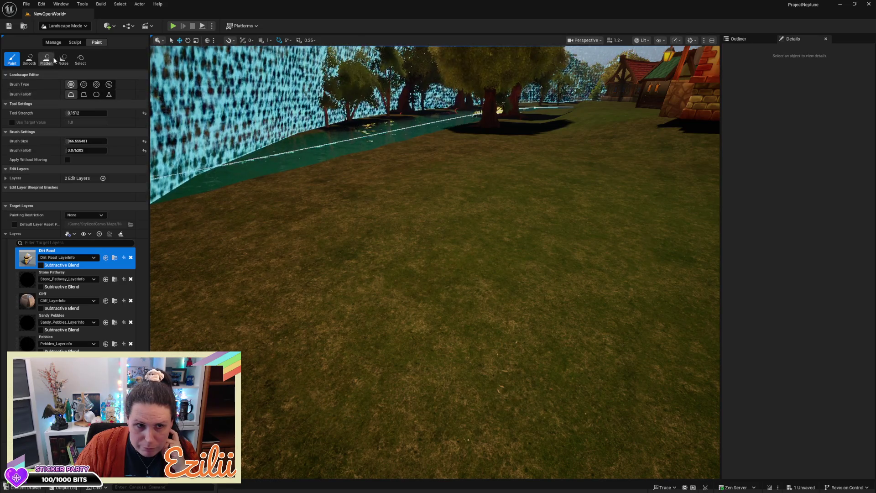
left_click(76, 43)
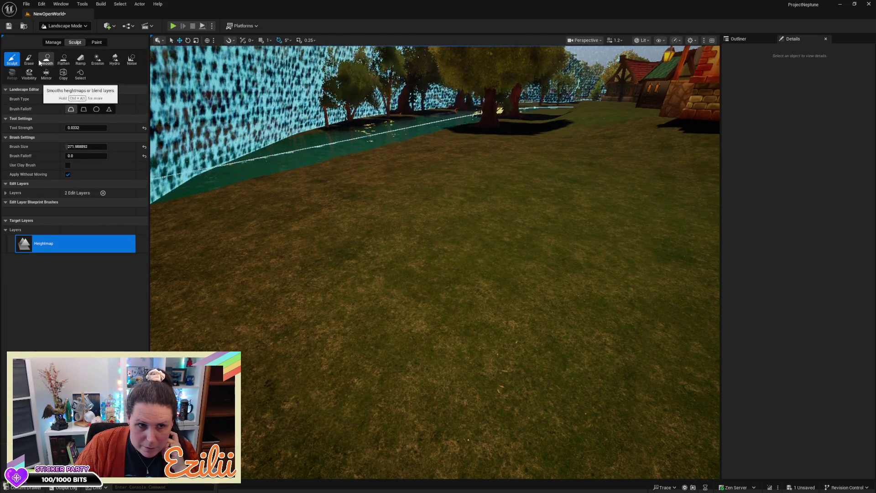
left_click(64, 58)
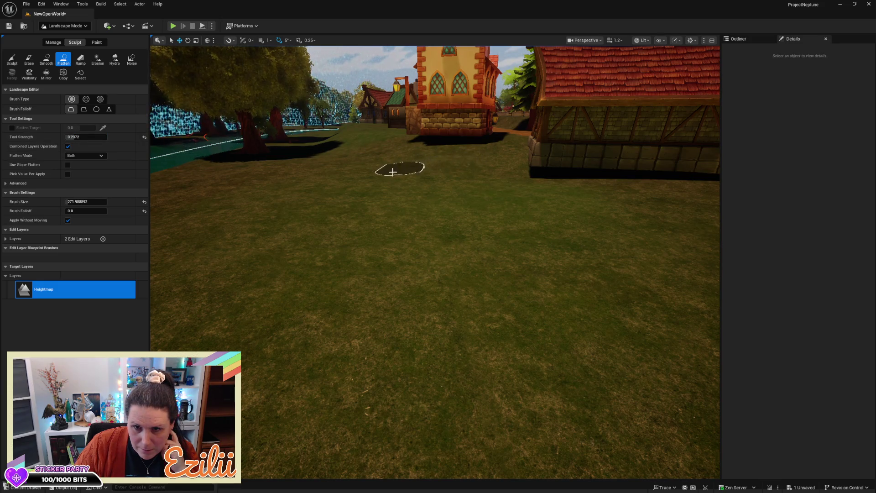
mouse_move(303, 202)
left_mouse_down()
mouse_move(313, 234)
mouse_move(277, 227)
mouse_move(298, 214)
left_mouse_up()
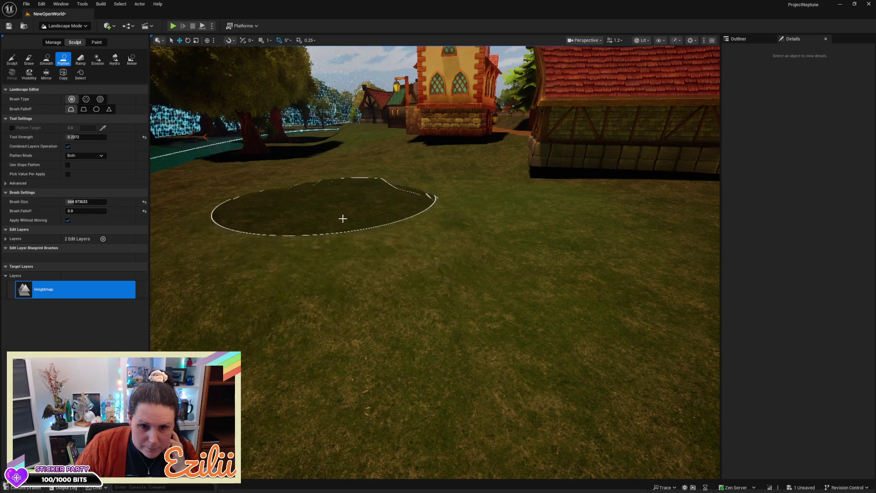
mouse_move(430, 227)
left_mouse_down()
mouse_move(430, 320)
mouse_move(425, 256)
mouse_move(411, 265)
mouse_move(420, 301)
mouse_move(462, 205)
left_mouse_up()
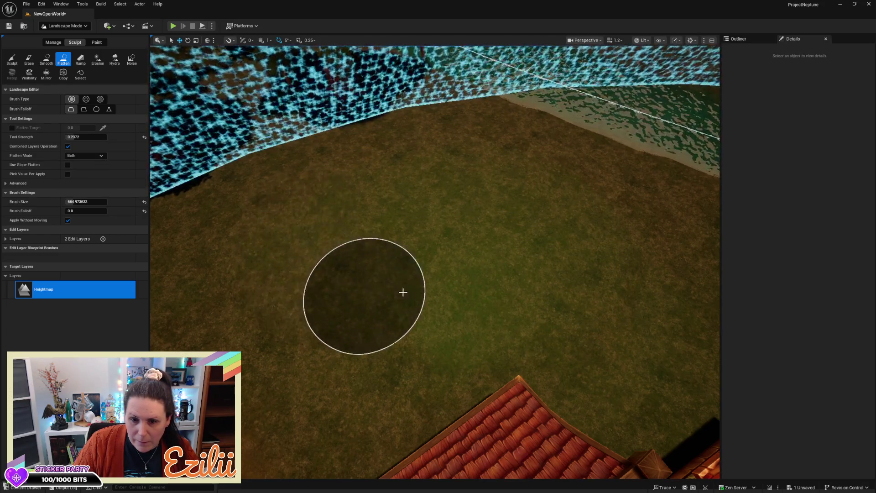
- Move the view toward the houses and pick the Smooth sculpt tool
scroll(500, 278, "up", 5)
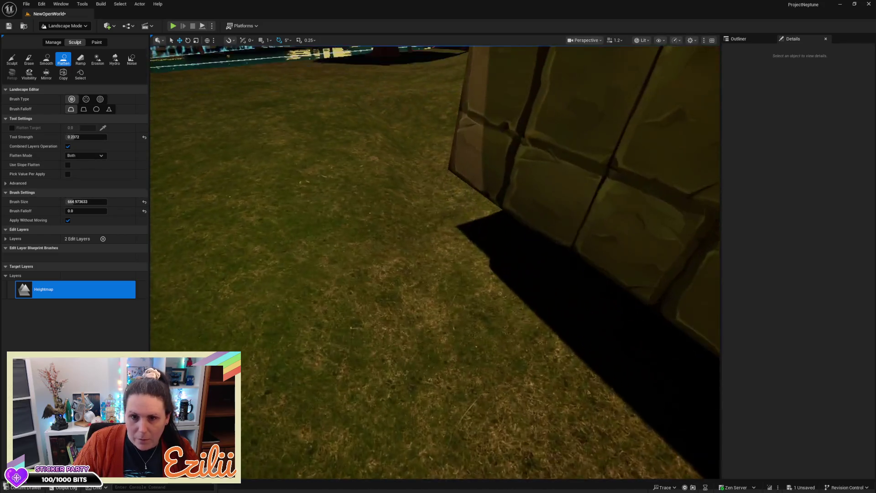
scroll(435, 262, "down", 5)
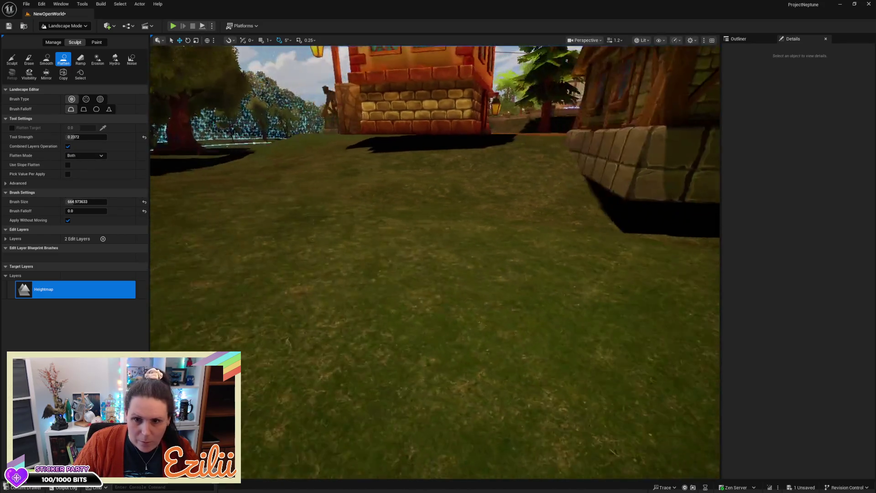
key("d")
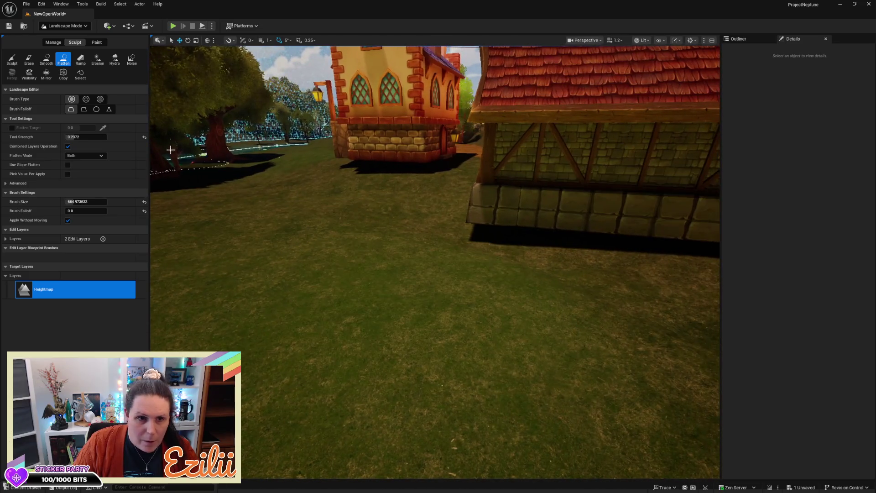
left_click(40, 59)
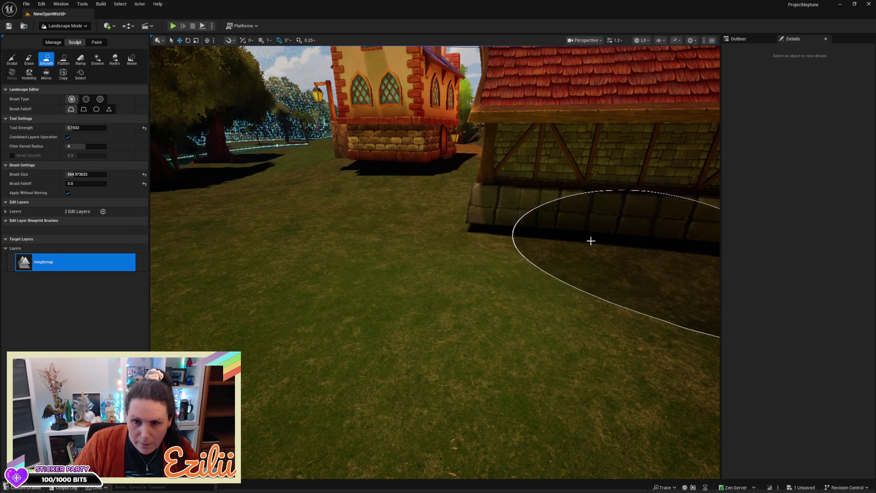
mouse_move(381, 196)
left_mouse_down()
mouse_move(381, 214)
mouse_move(320, 214)
mouse_move(470, 214)
mouse_move(401, 214)
left_mouse_up()
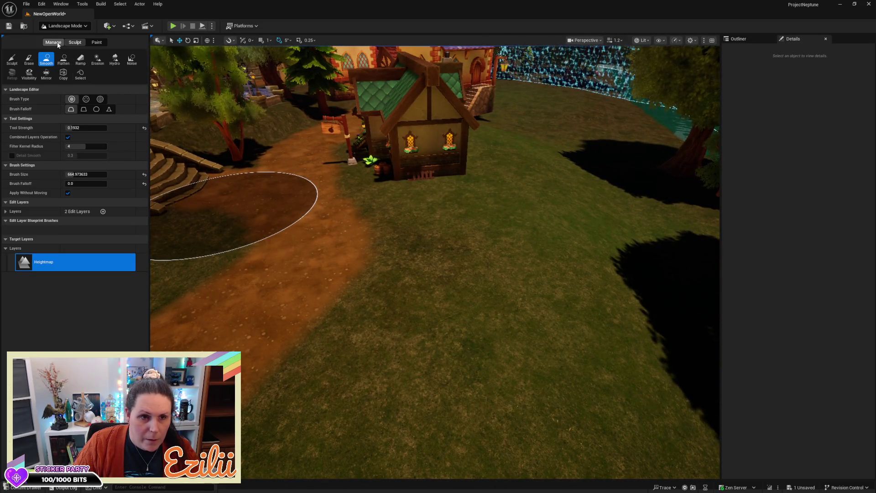
left_click(97, 42)
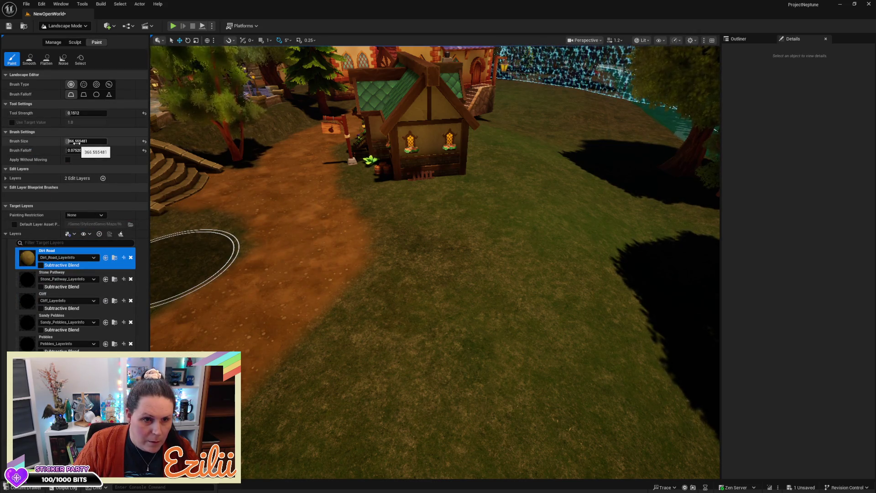
- Set the Dirt Road paint Tool Strength to 0.24 and make the brush much larger
type("1")
key("Return")
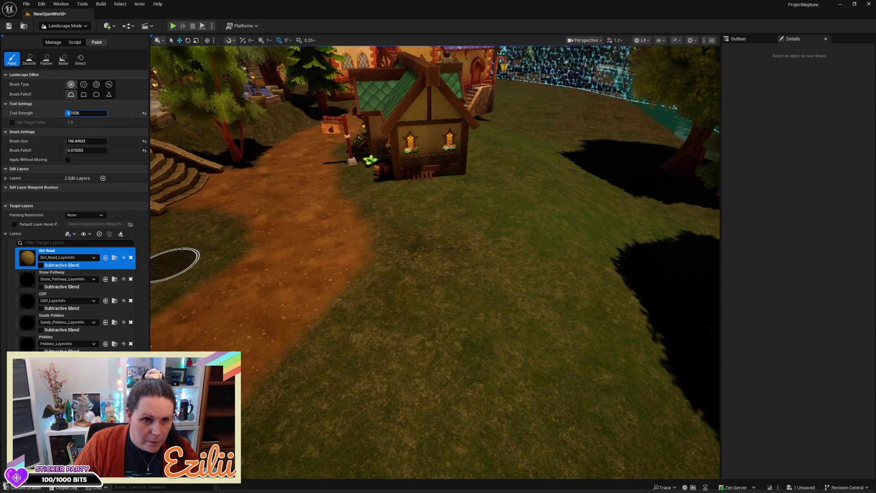
key("Return")
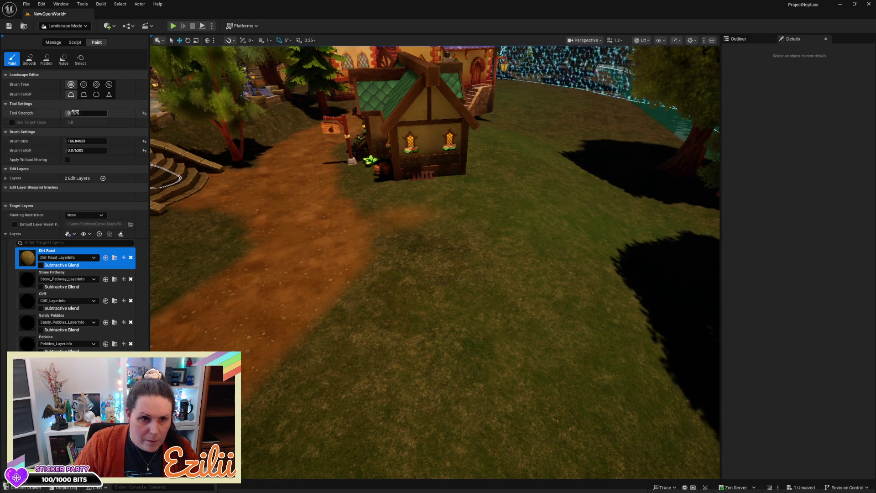
type("0.24")
key("Return")
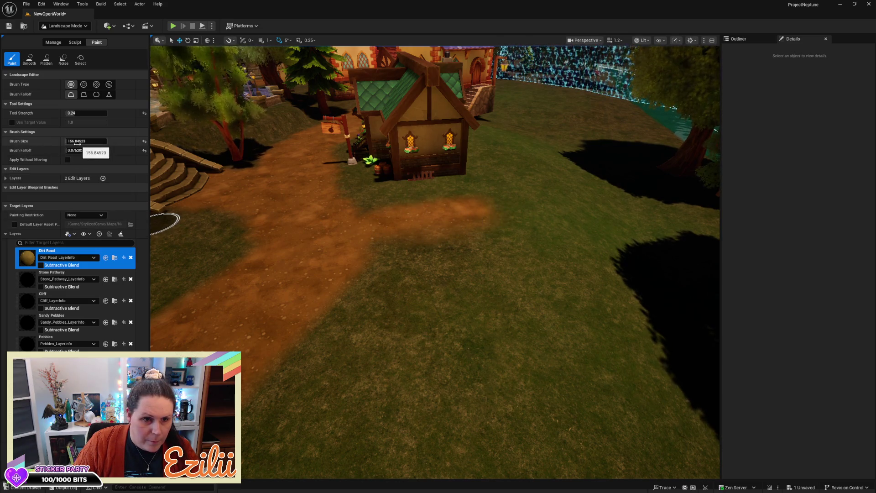
left_click_drag(86, 141, 98, 141)
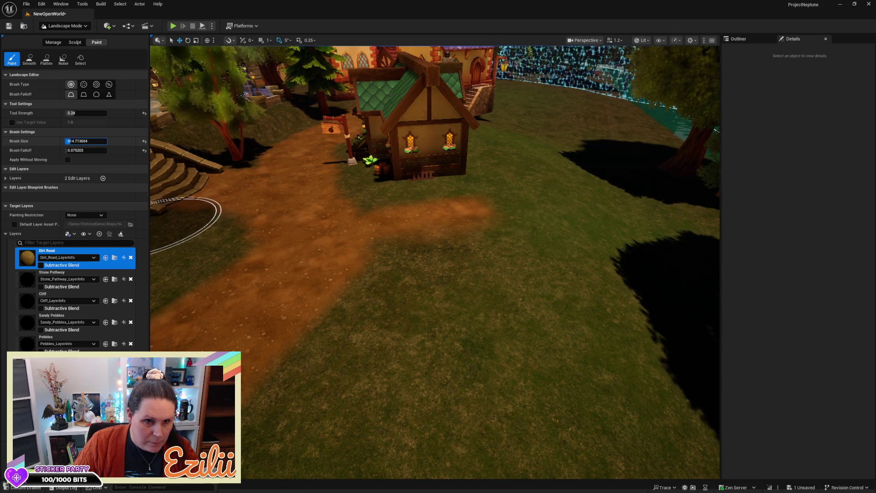
- Paint Dirt Road strokes to widen the path and extend it across the grass
mouse_move(358, 210)
left_mouse_down()
mouse_move(371, 229)
mouse_move(476, 213)
left_mouse_up()
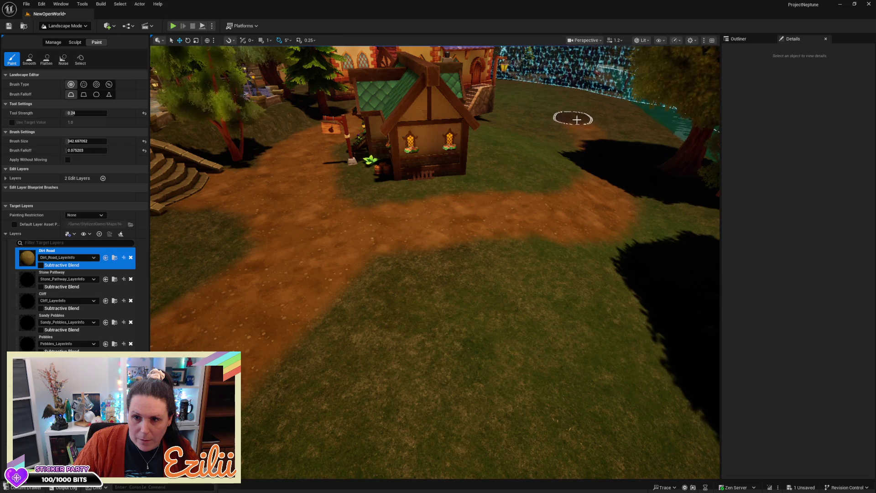
mouse_move(598, 149)
left_mouse_down()
mouse_move(538, 100)
mouse_move(493, 128)
mouse_move(475, 188)
left_mouse_up()
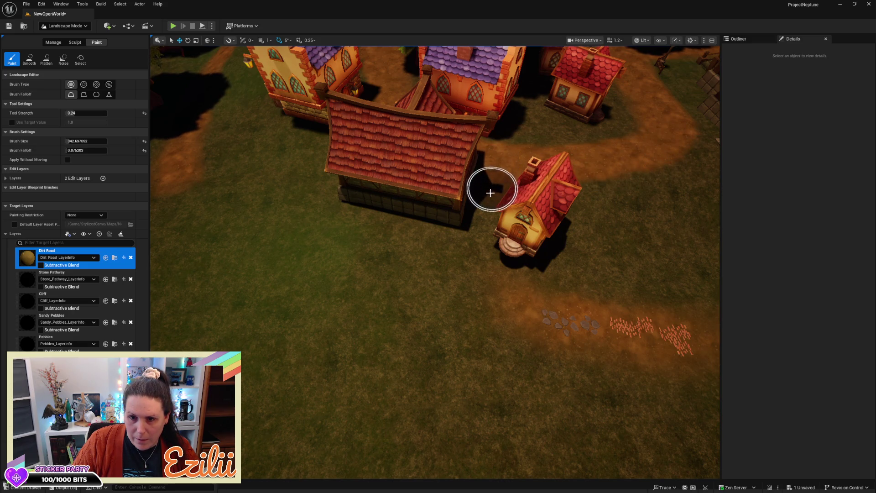
mouse_move(451, 277)
left_mouse_down()
mouse_move(385, 306)
mouse_move(329, 309)
mouse_move(221, 283)
mouse_move(177, 238)
left_mouse_up()
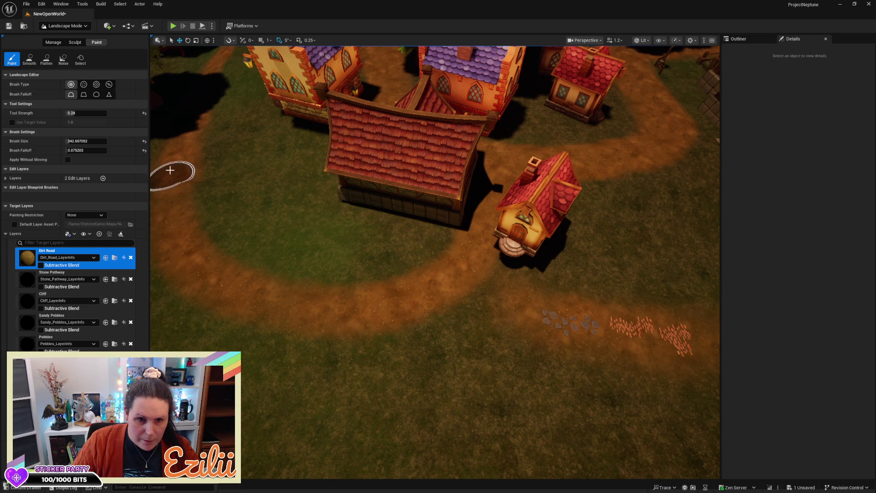
mouse_move(183, 235)
left_mouse_down()
mouse_move(211, 272)
mouse_move(320, 299)
mouse_move(408, 294)
mouse_move(473, 248)
mouse_move(506, 190)
left_mouse_up()
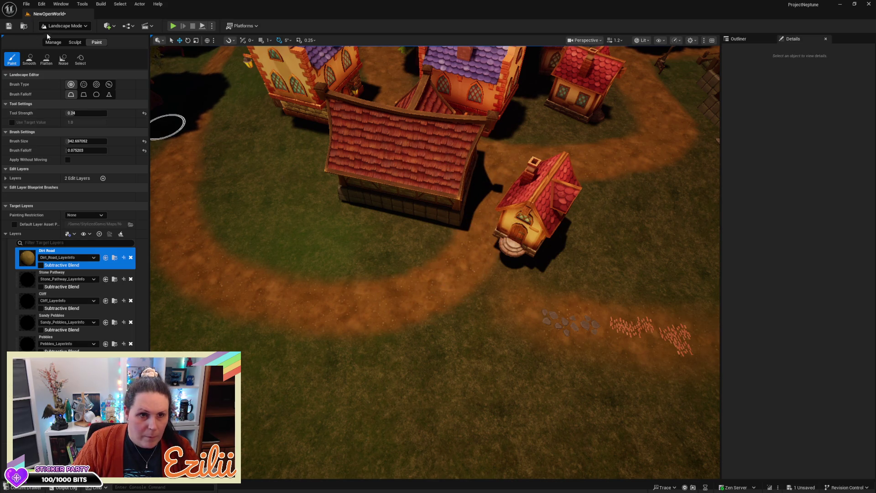
left_click(58, 26)
- In Selection Mode, select the large house and move it to the left
left_click(65, 38)
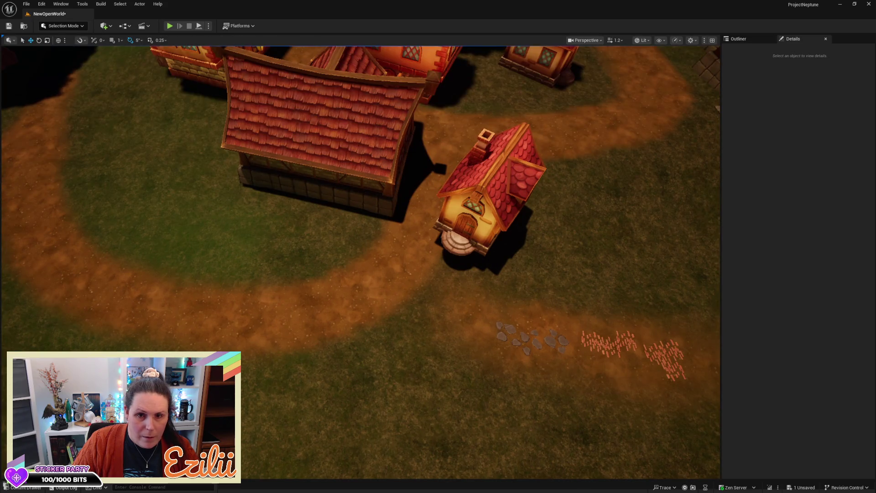
left_click(367, 144)
mouse_move(343, 135)
left_mouse_down()
mouse_move(281, 143)
mouse_move(276, 157)
mouse_move(296, 141)
mouse_move(277, 143)
mouse_move(319, 142)
left_mouse_up()
key("e")
key("w")
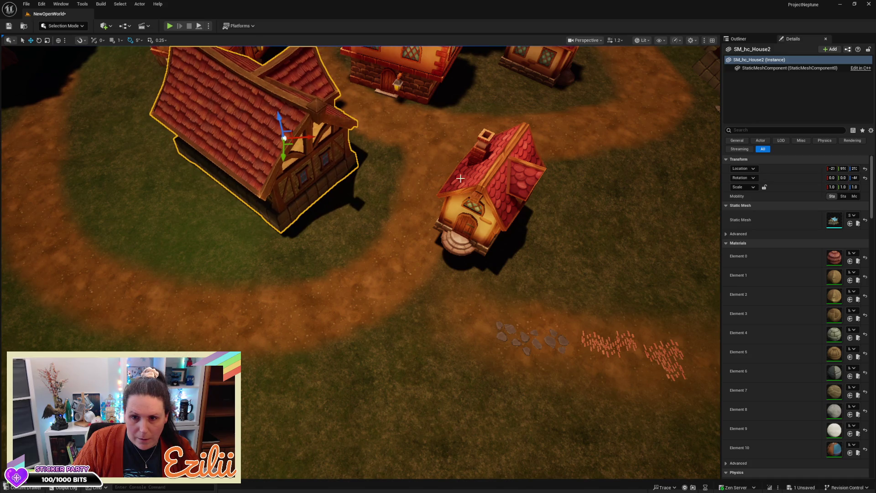
- Move Small_house5 right, rotate it 125 degrees, nudge it along X, then deselect
left_click(494, 215)
mouse_move(477, 216)
left_mouse_down()
mouse_move(565, 207)
mouse_move(550, 210)
left_mouse_up()
key("e")
left_click_drag(536, 240, 613, 245)
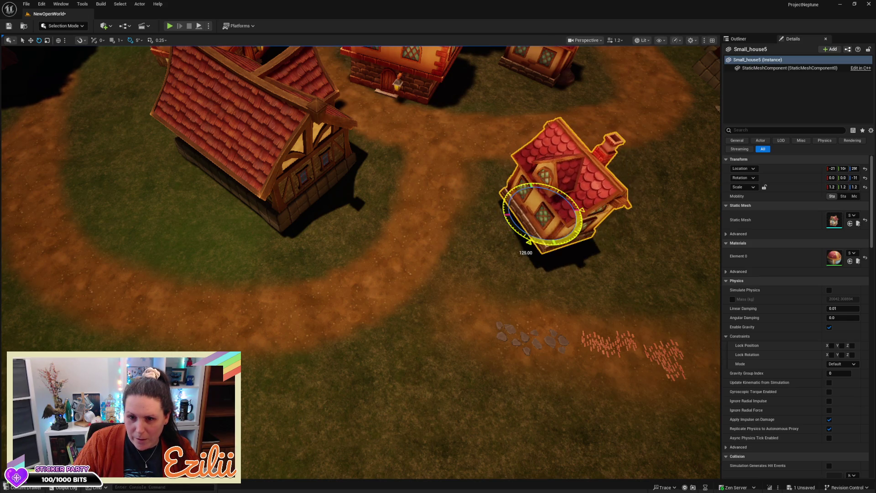
key("w")
left_click_drag(564, 213, 574, 213)
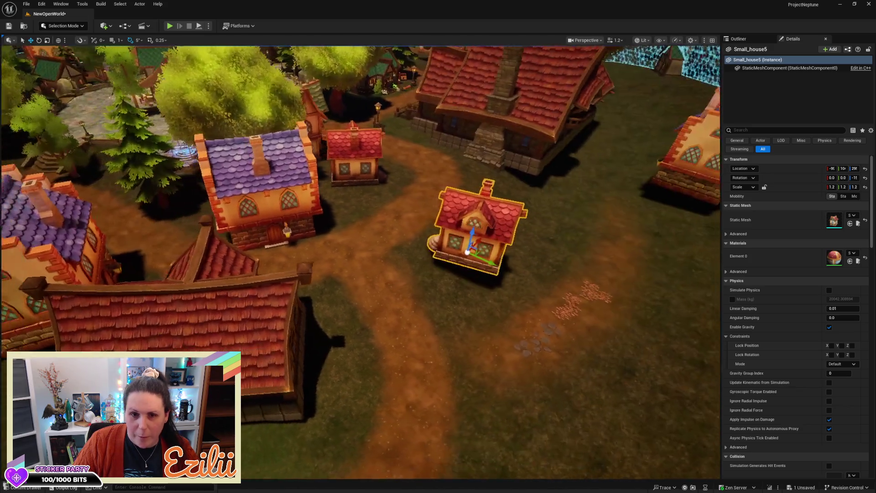
left_click_drag(455, 192, 440, 228)
key("Escape")
left_click_drag(364, 234, 364, 235)
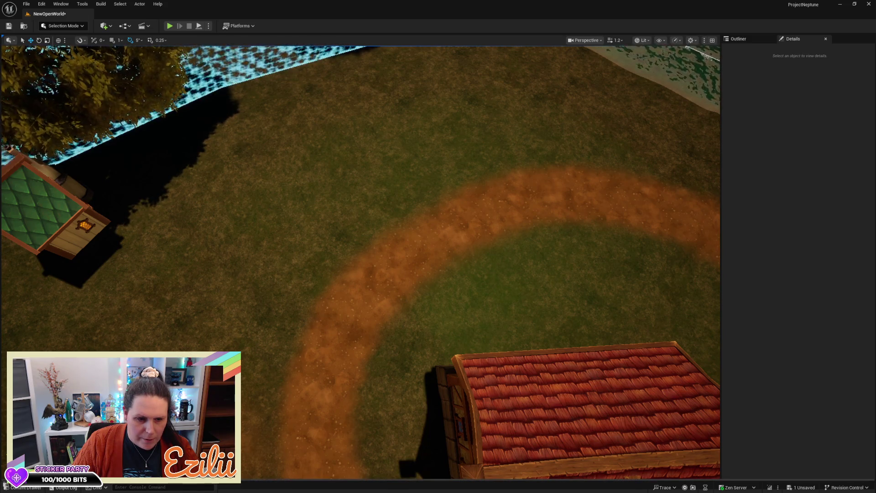
key("ctrl+space")
- From the Content folder, place SM_MERGED_Armor_Mannequin into the level and raise it
left_click_drag(23, 412, 23, 313)
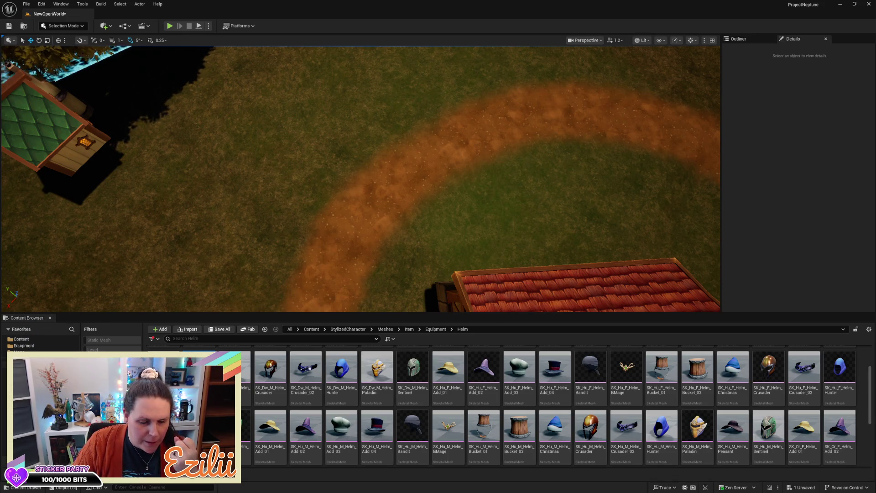
left_click(413, 401)
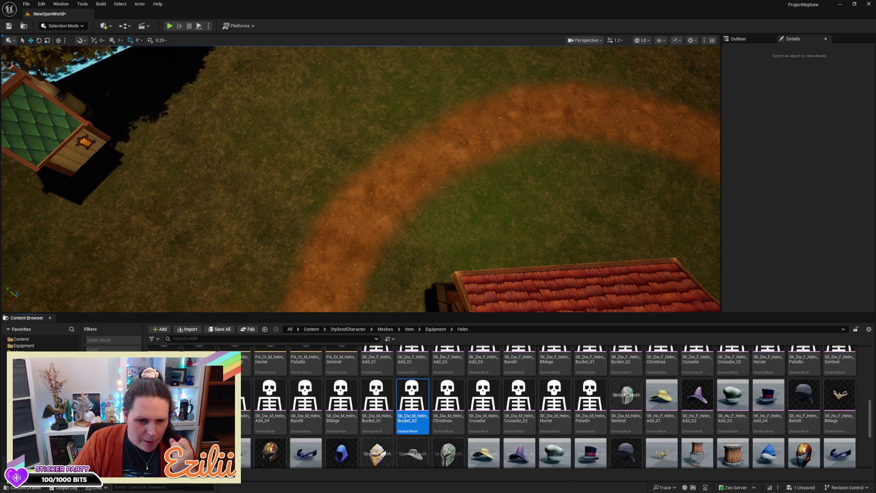
left_click(43, 340)
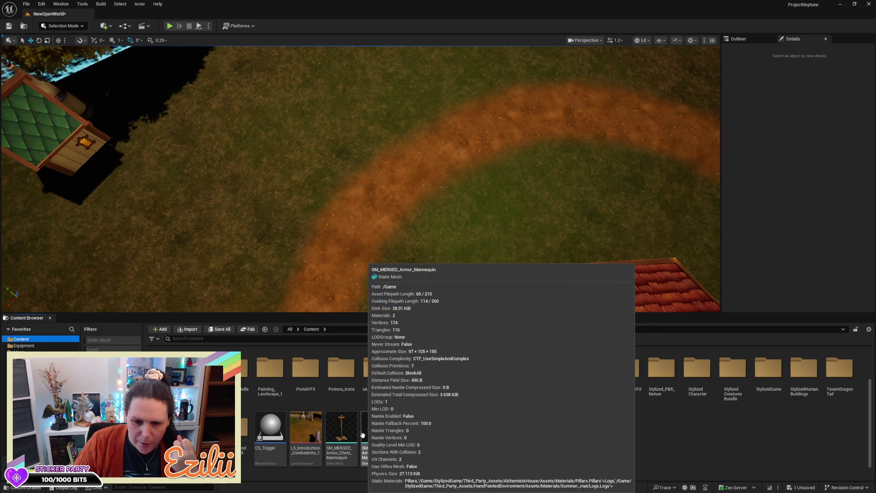
left_click_drag(368, 435, 326, 170)
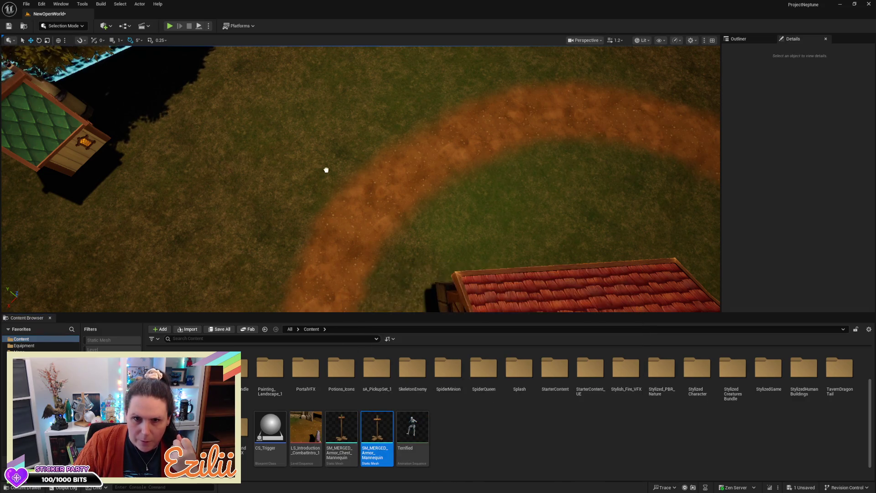
left_click_drag(372, 81, 371, 80)
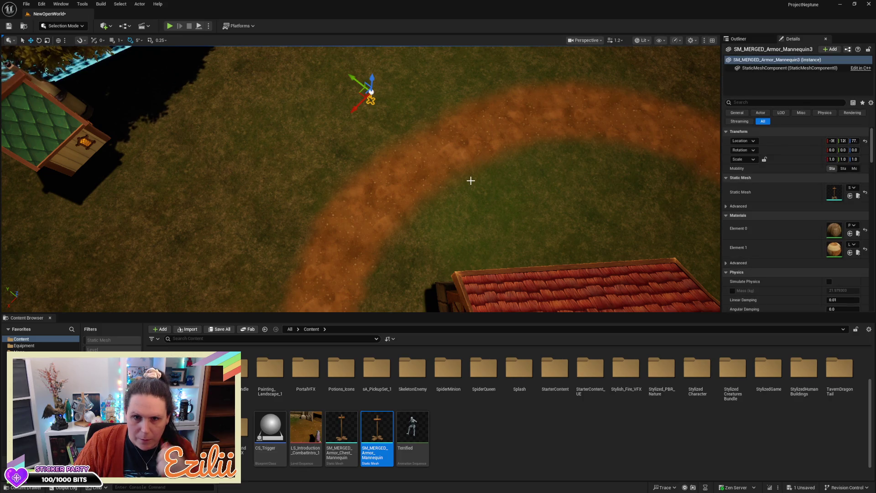
key("f")
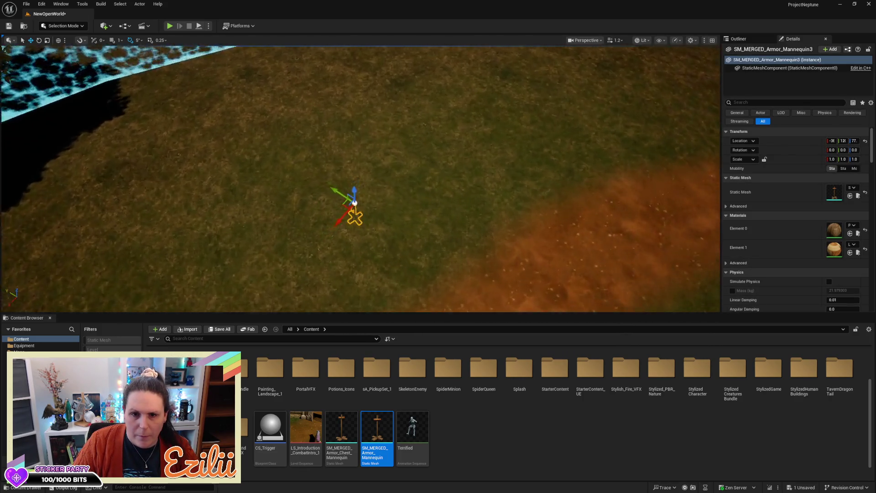
mouse_move(353, 198)
left_mouse_down()
mouse_move(351, 122)
mouse_move(353, 177)
left_mouse_up()
- Spin the mannequin around its vertical axis and raise it higher
key("e")
mouse_move(356, 226)
left_mouse_down()
mouse_move(325, 227)
mouse_move(365, 235)
mouse_move(393, 185)
mouse_move(313, 181)
mouse_move(351, 152)
mouse_move(398, 181)
mouse_move(392, 187)
mouse_move(347, 155)
mouse_move(377, 89)
left_mouse_up()
key("w")
key("f")
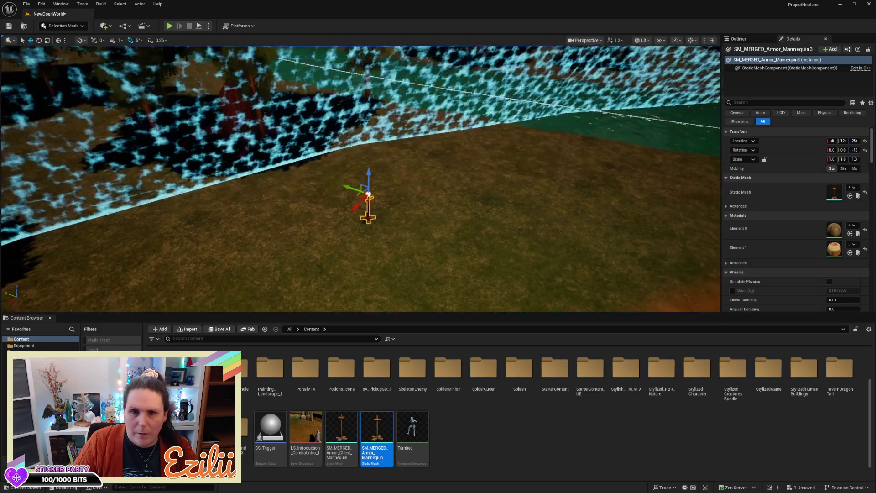
left_click_drag(431, 125, 396, 108)
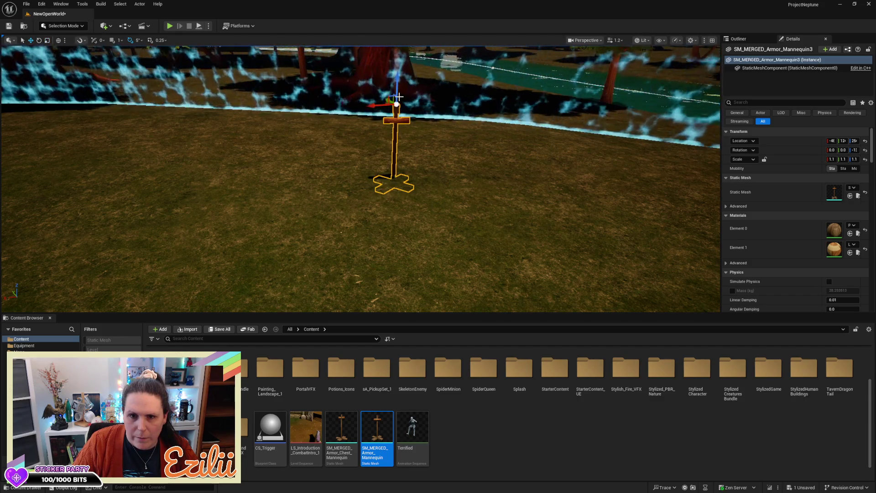
left_click_drag(397, 90, 399, 78)
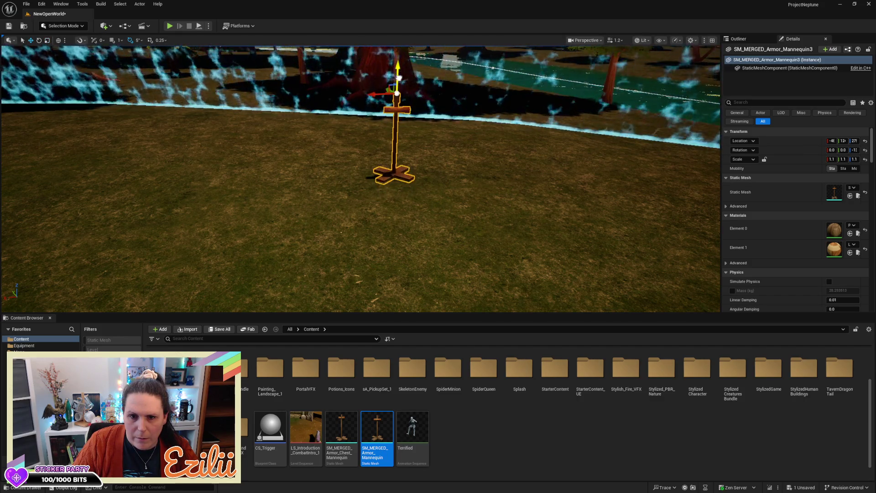
left_click_drag(446, 168, 446, 169)
- Scale the mannequin up to 1.3 and lift it slightly
key("e")
key("r")
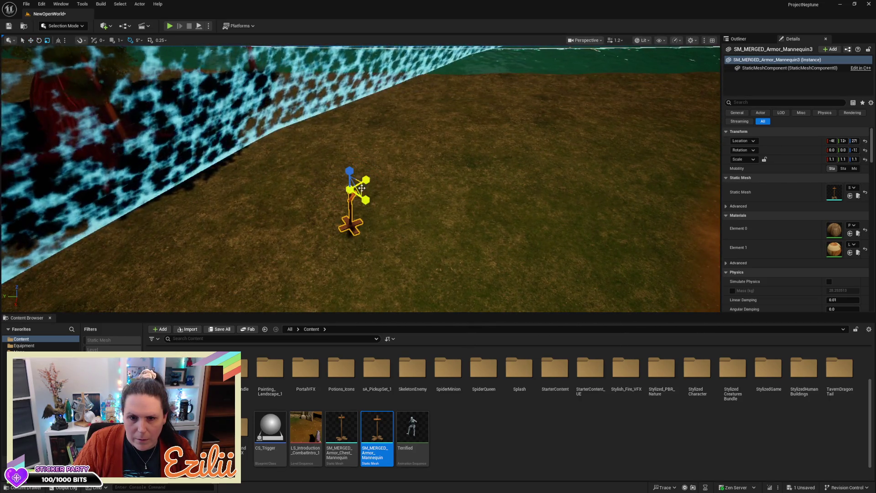
left_click_drag(361, 188, 365, 182)
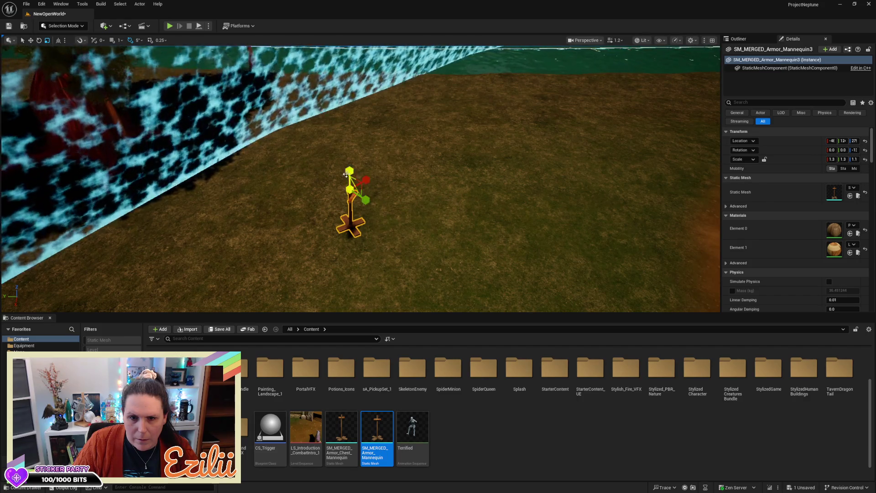
key("w")
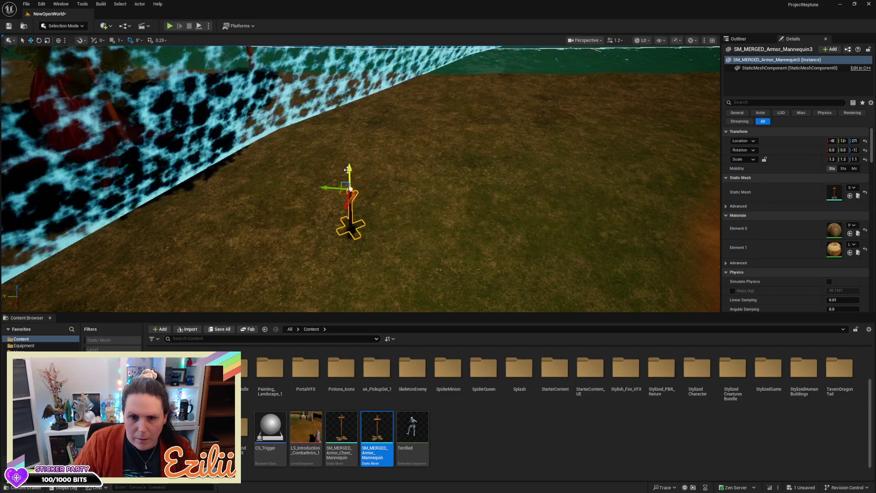
left_click_drag(347, 168, 347, 165)
left_click_drag(324, 136, 323, 136)
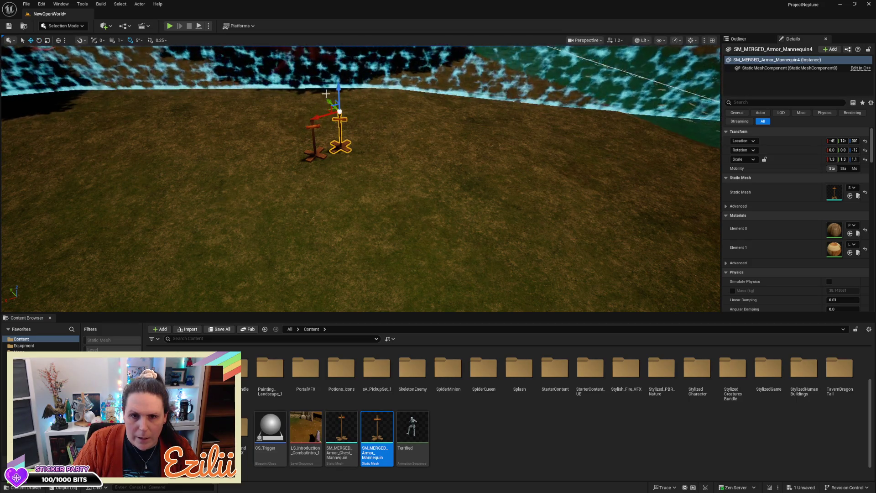
- Alt-drag to duplicate the mannequin and slide a copy off to the right near the path
left_click_drag(340, 97, 354, 106, "alt")
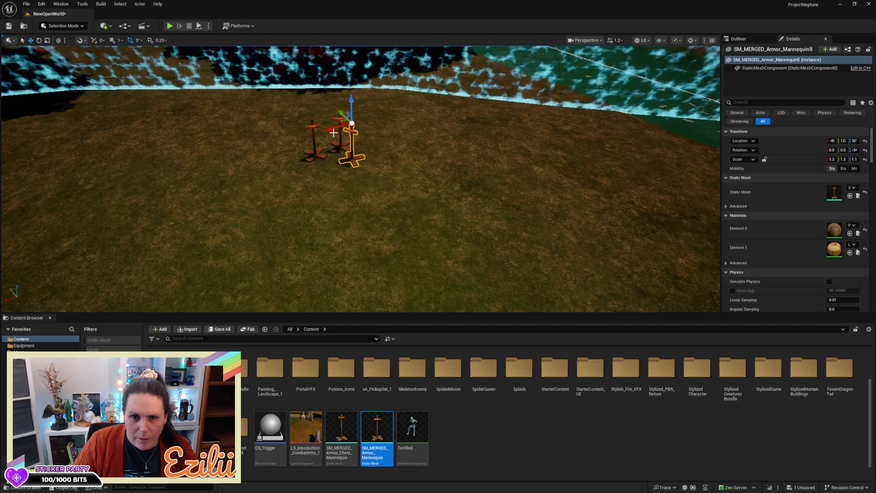
mouse_move(334, 127)
left_mouse_down()
mouse_move(347, 126)
mouse_move(322, 122)
mouse_move(382, 119)
mouse_move(377, 103)
mouse_move(402, 110)
left_mouse_up()
mouse_move(503, 297)
left_mouse_down()
mouse_move(503, 274)
mouse_move(503, 297)
mouse_move(492, 283)
left_mouse_up()
left_click_drag(294, 98, 487, 152)
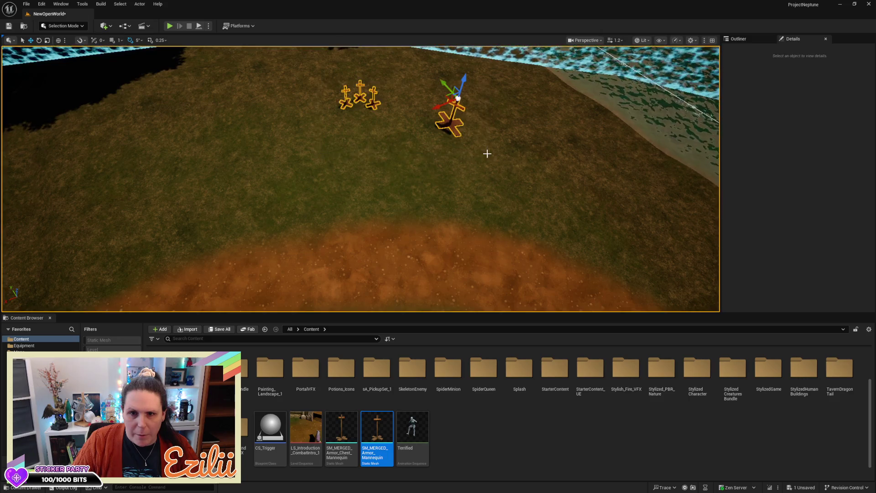
left_click(390, 126, "ctrl")
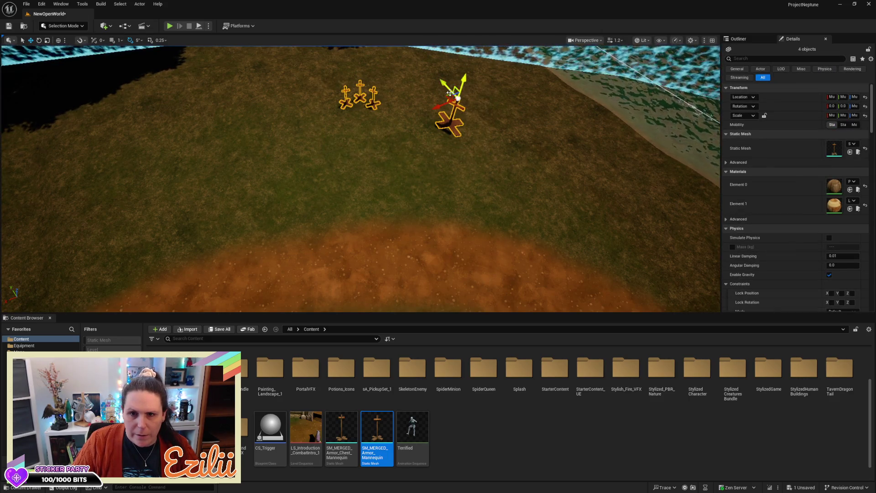
left_click_drag(444, 97, 385, 96)
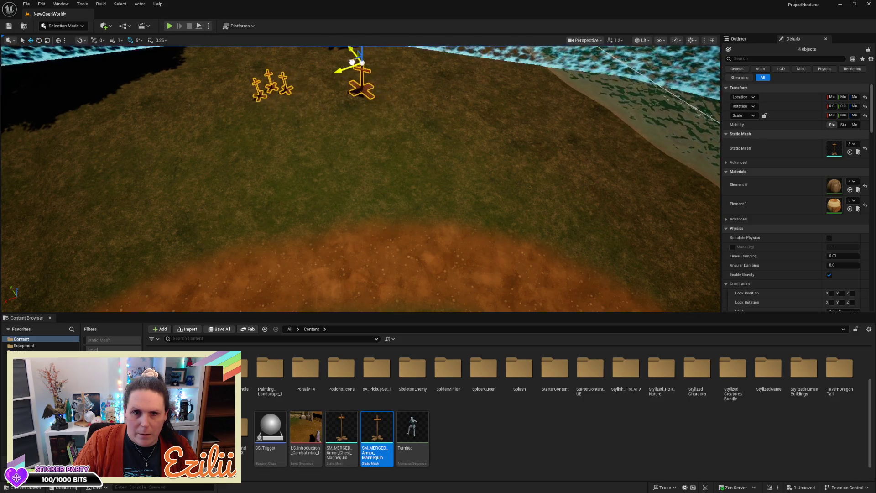
key("Escape")
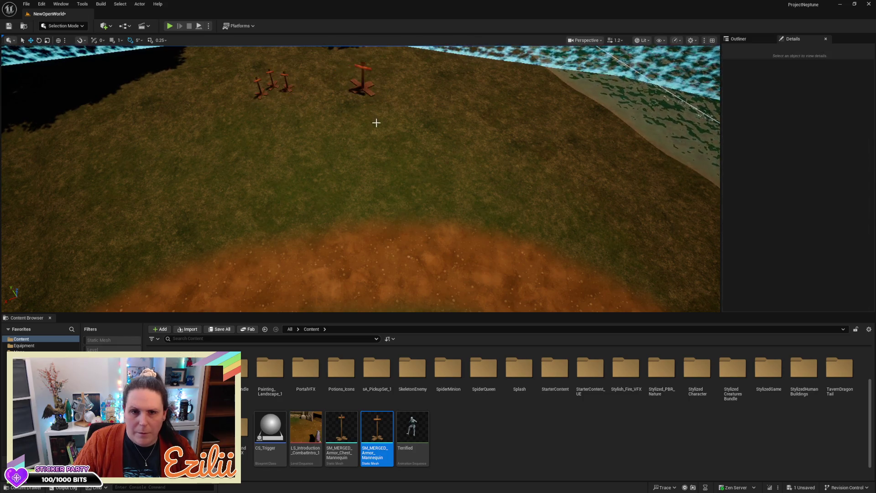
key("w")
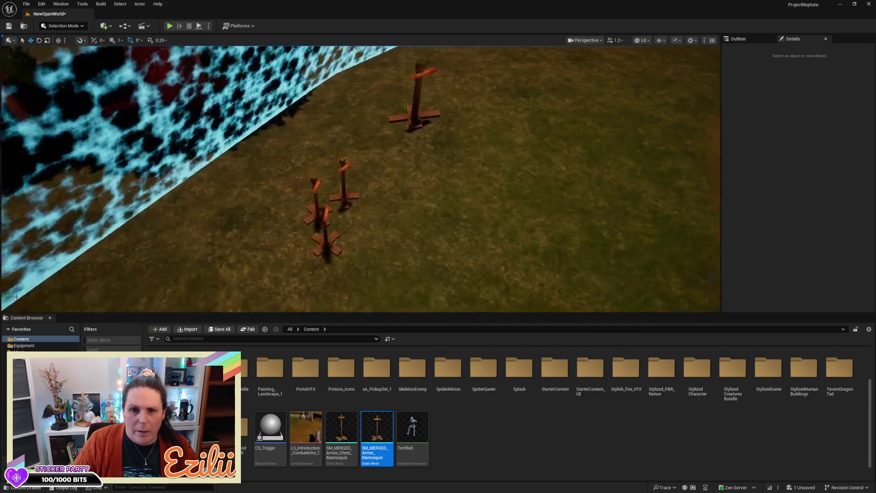
key("w")
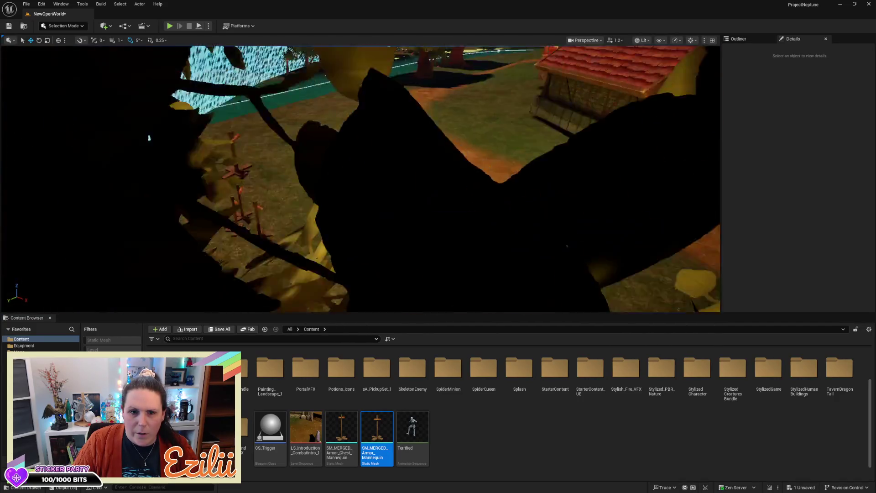
key("w")
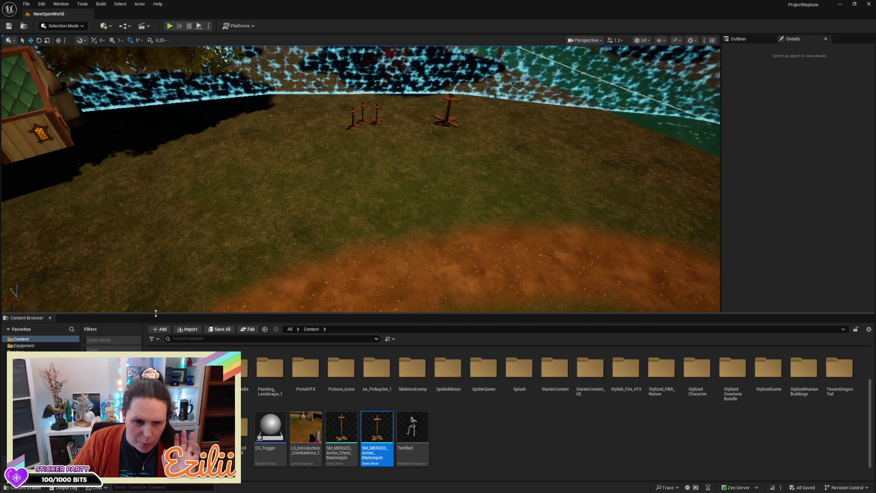
left_click_drag(155, 313, 156, 464)
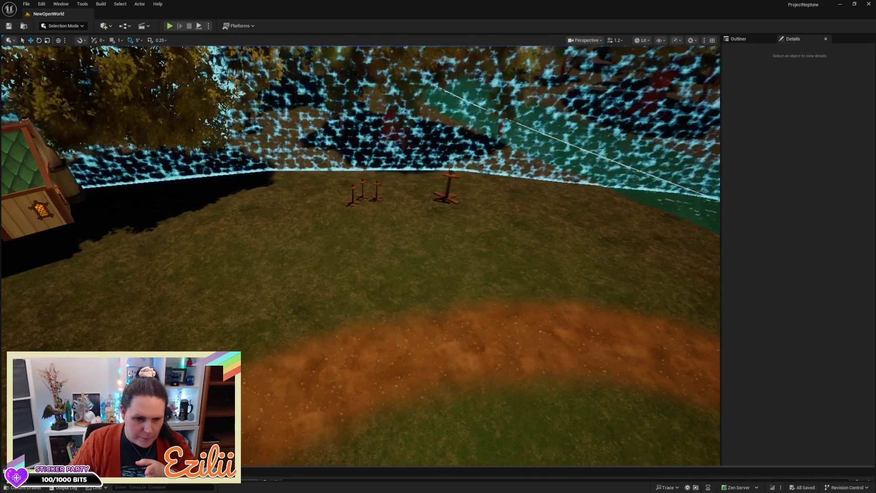
left_click_drag(156, 465, 155, 362)
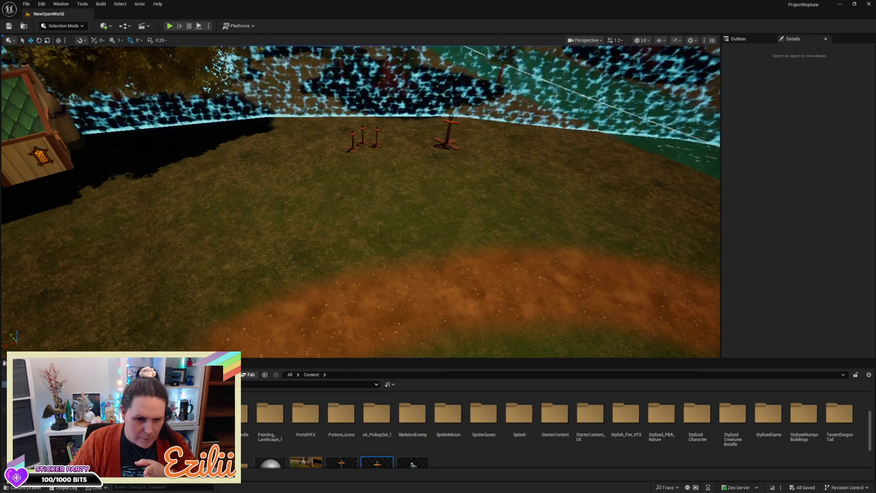
left_click(45, 397)
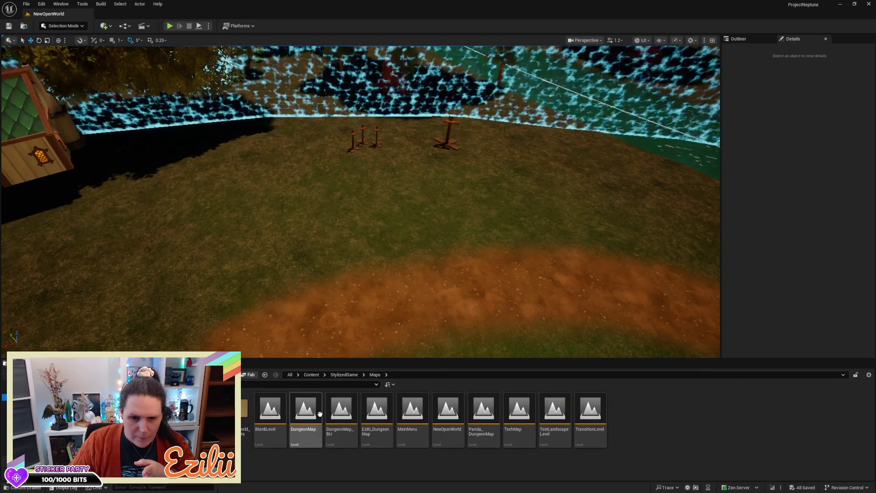
- Open the MainMenu level from StylizedGame > Maps and collapse the content browser
left_click(401, 417)
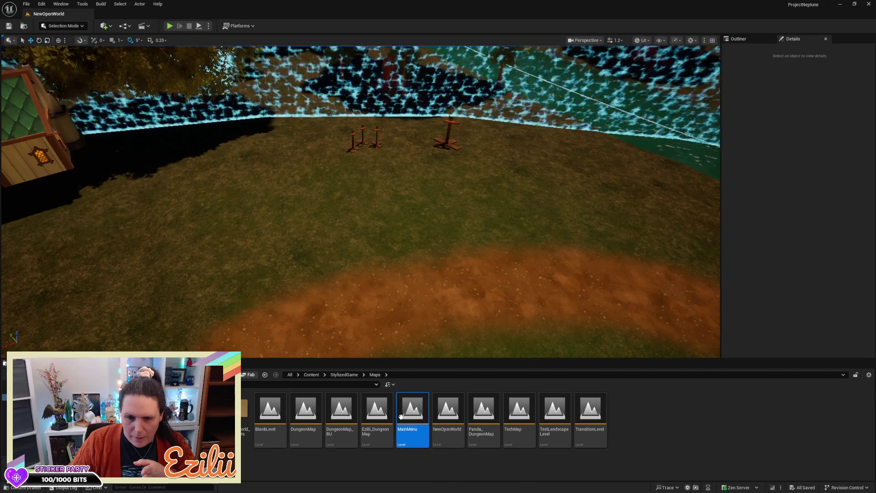
double_click(400, 416)
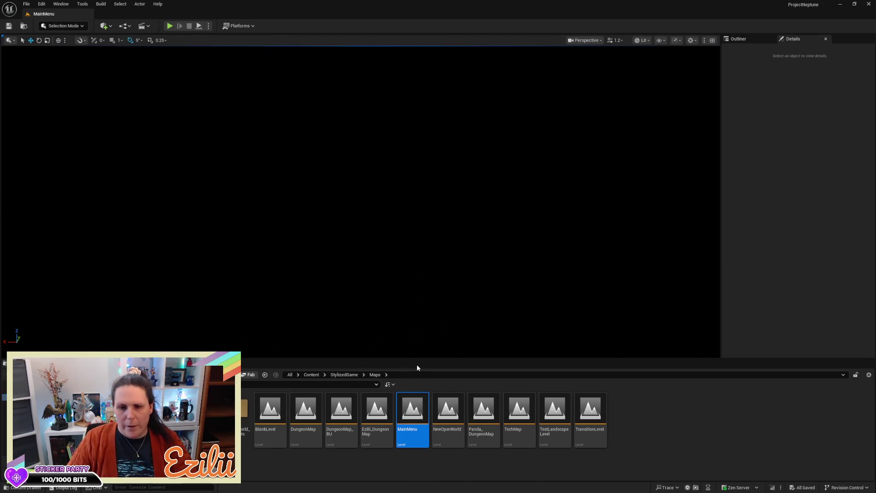
mouse_move(440, 358)
left_mouse_down()
mouse_move(469, 477)
mouse_move(483, 439)
left_mouse_up()
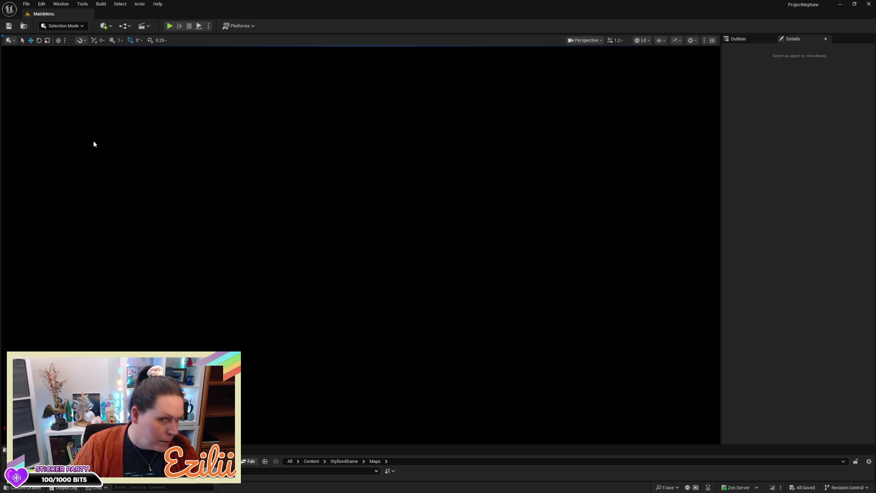
- Start Play, choose Continue on the game's main menu, and run out of the tavern
left_click(170, 26)
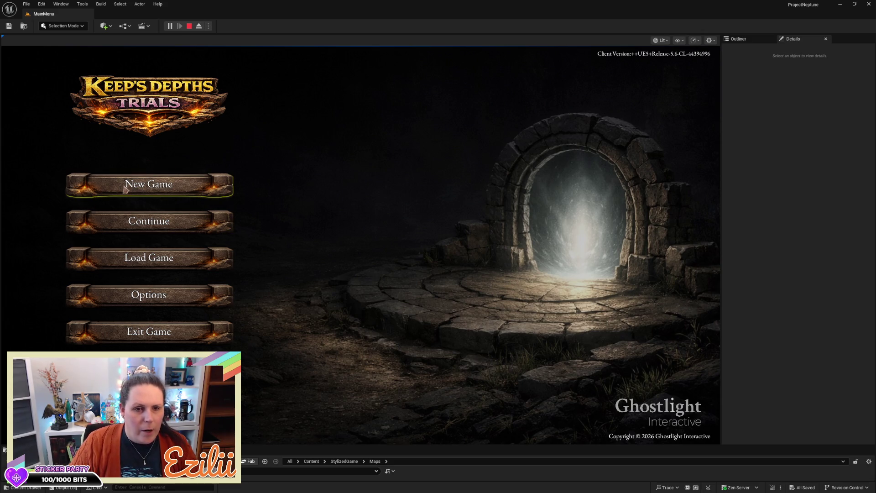
left_click(145, 232)
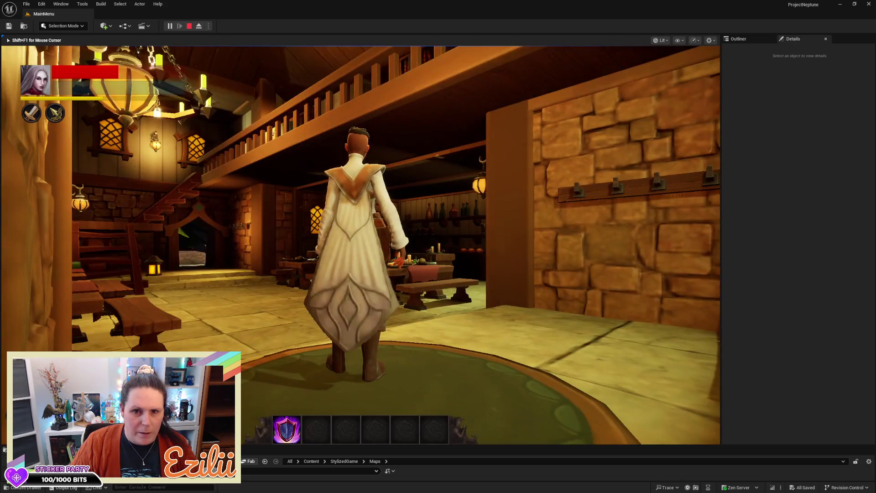
key("w")
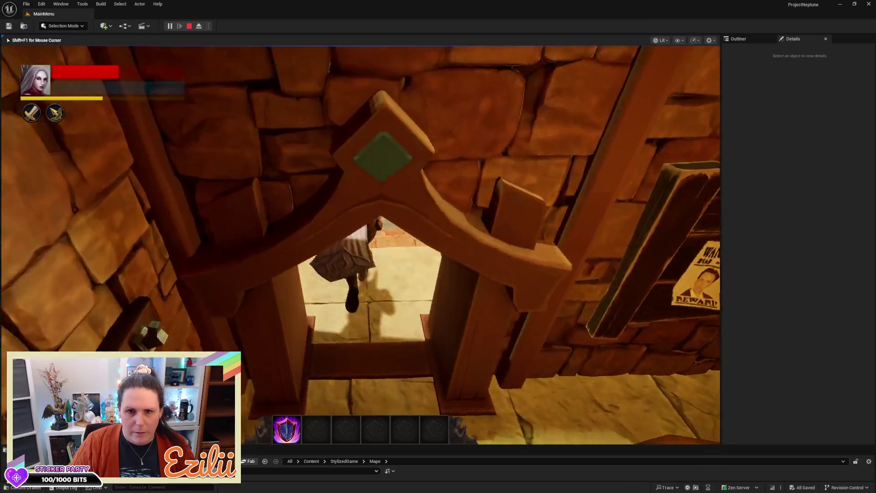
key("space")
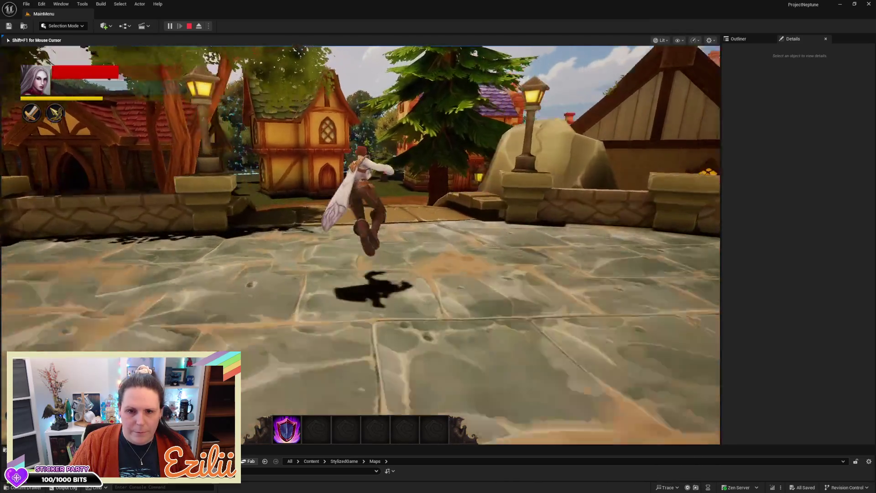
key("w")
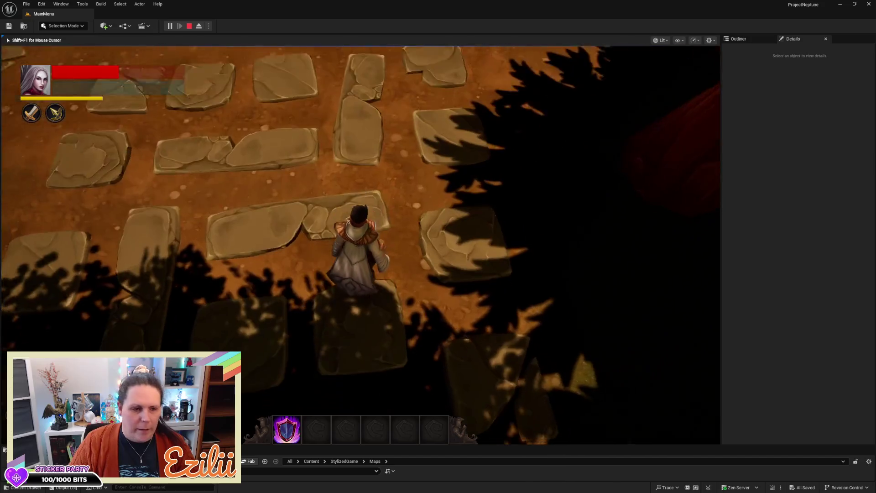
- Run the character along the stone path and down the village street toward the far buildings
key("w")
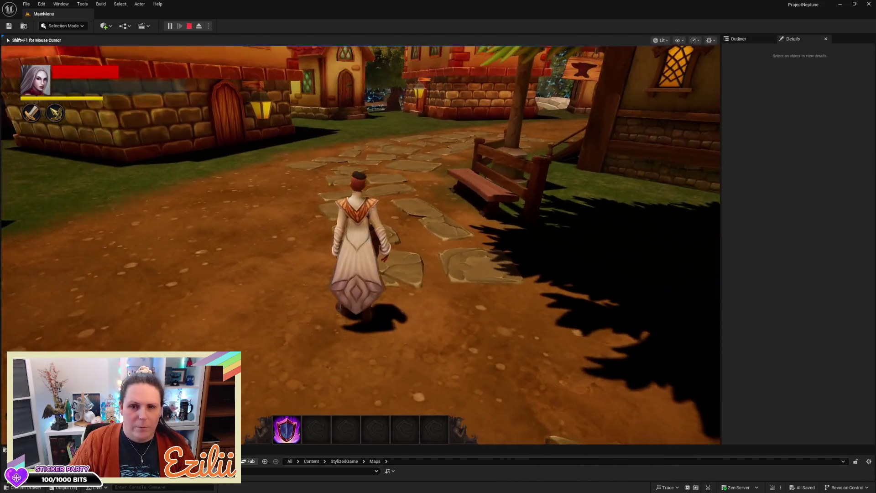
key("w")
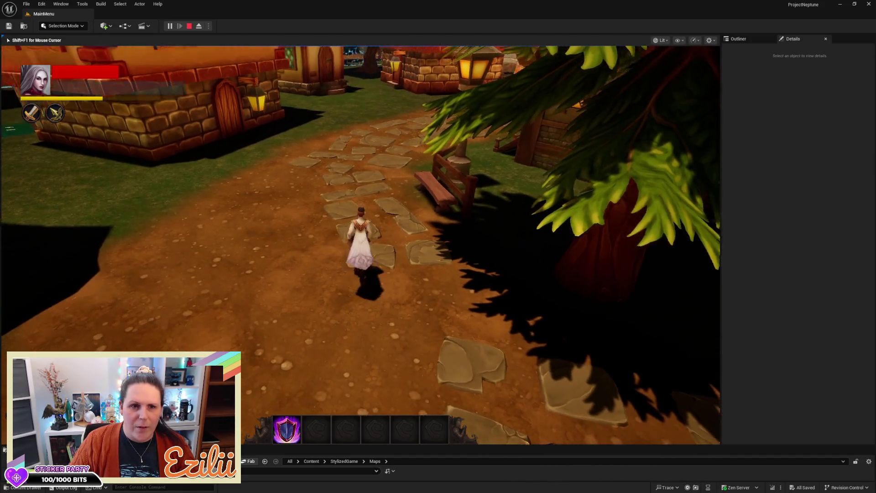
key("w")
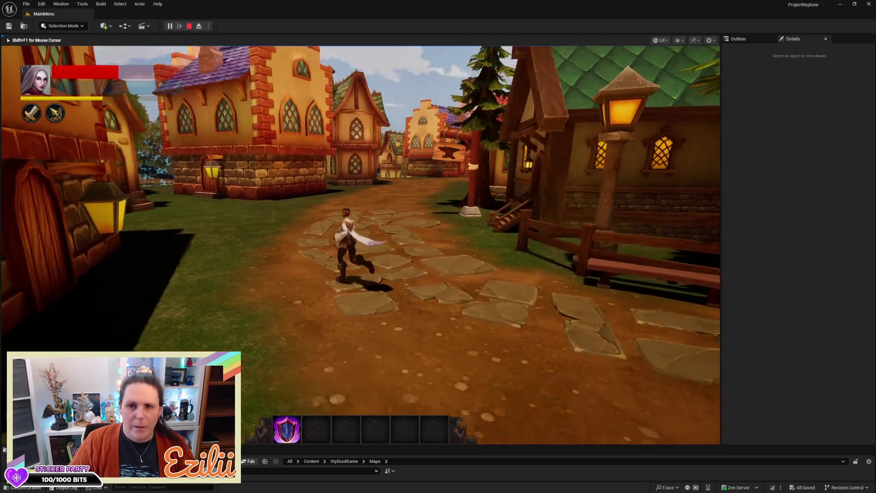
key("w")
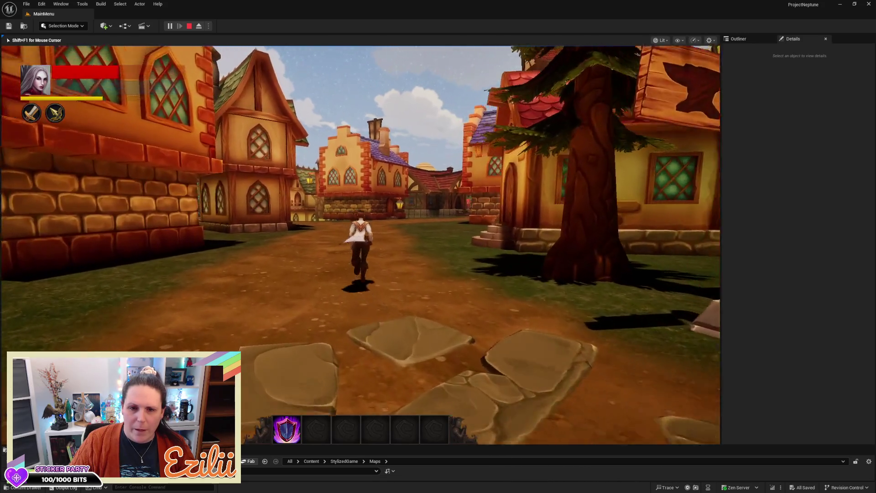
key("w")
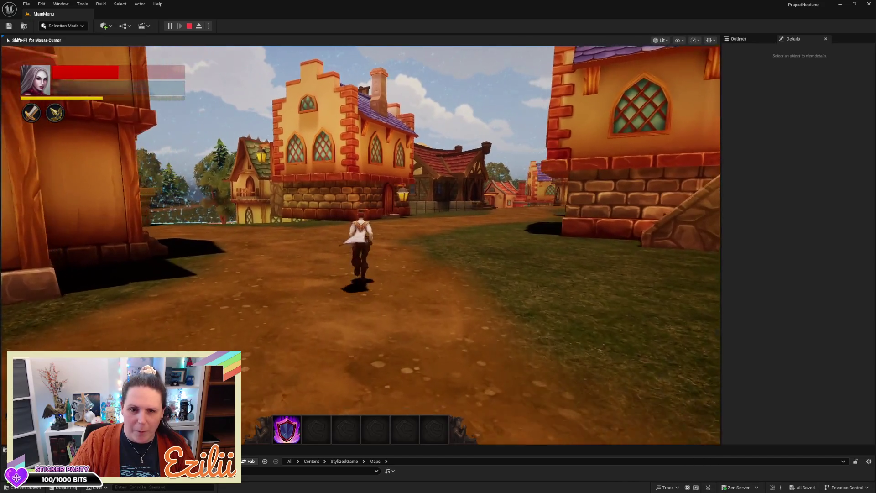
key("w")
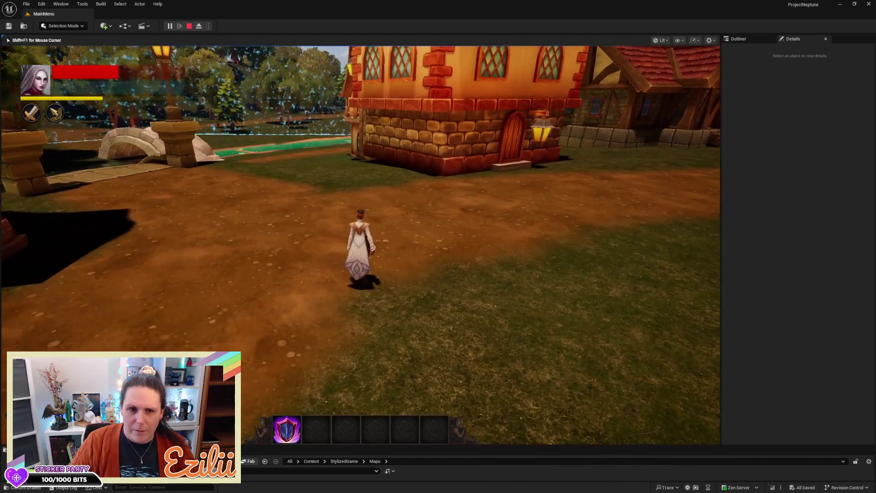
key("w")
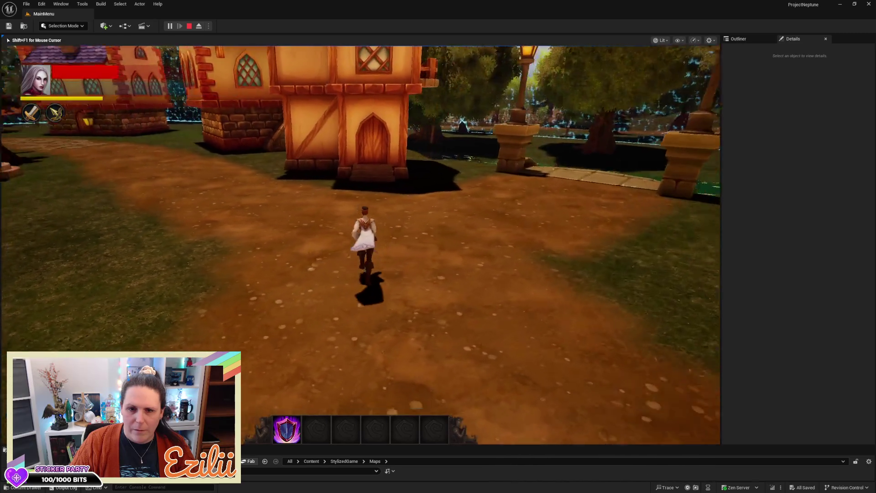
key("w")
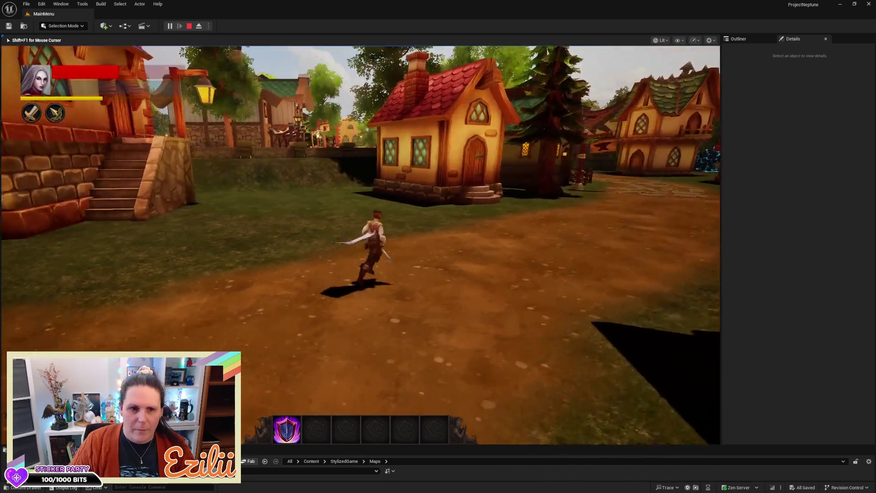
key("w")
key("w")
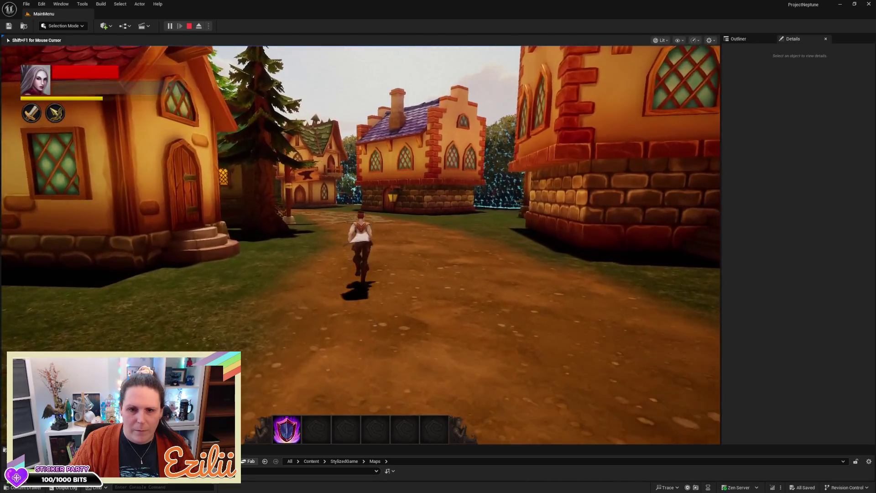
key("w")
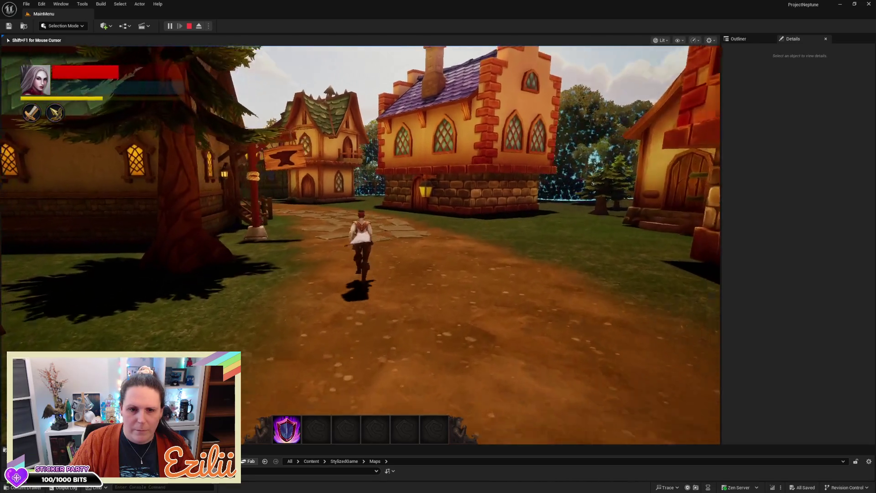
key("w")
key("w")
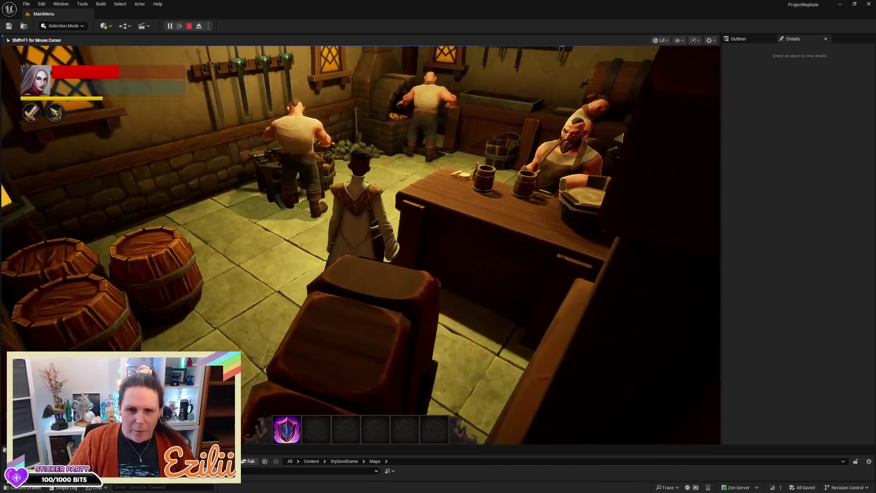
- Walk the playtest character through the blacksmith's doorway and up to the counter
key("w")
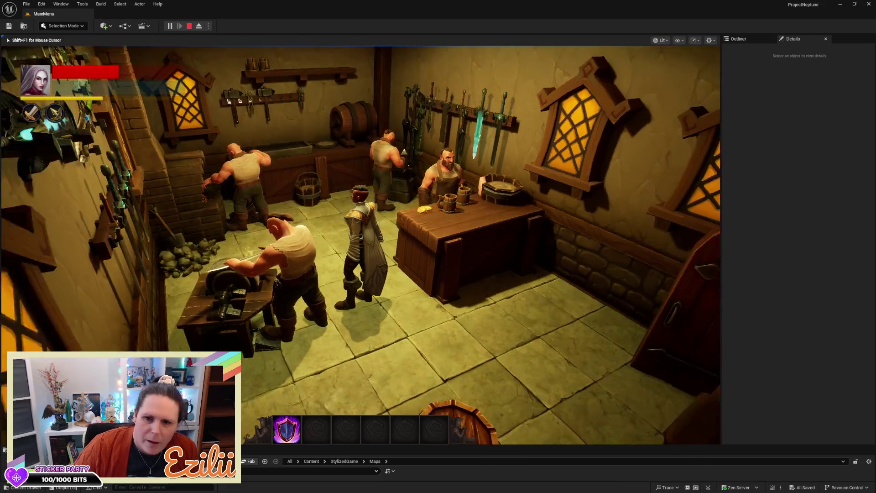
key("w")
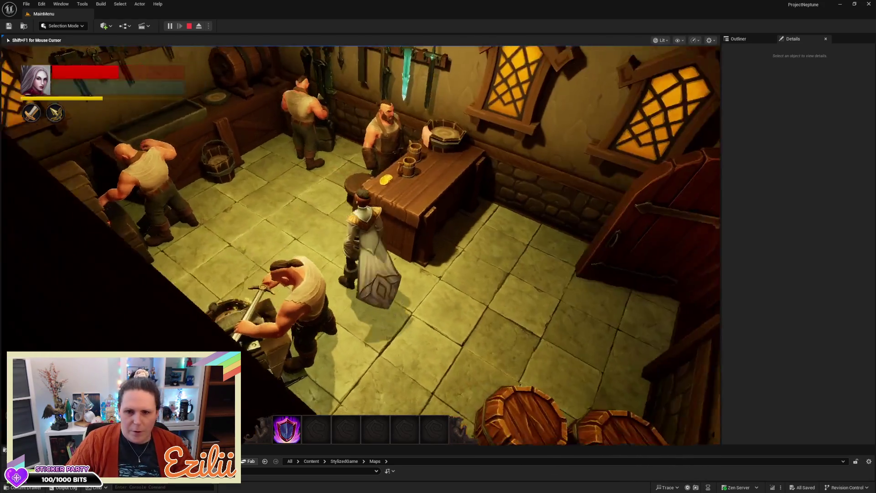
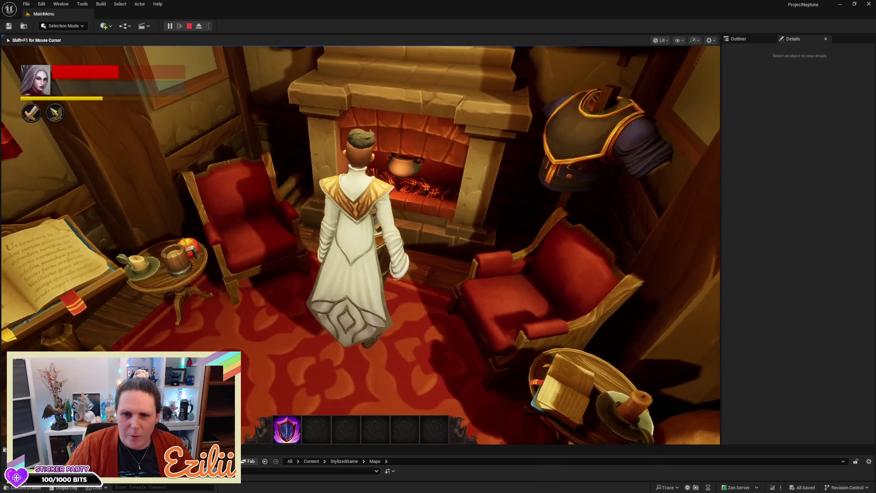
- Run from the inn fireplace out the door, across the yard and riverside path onto the grass
key("w")
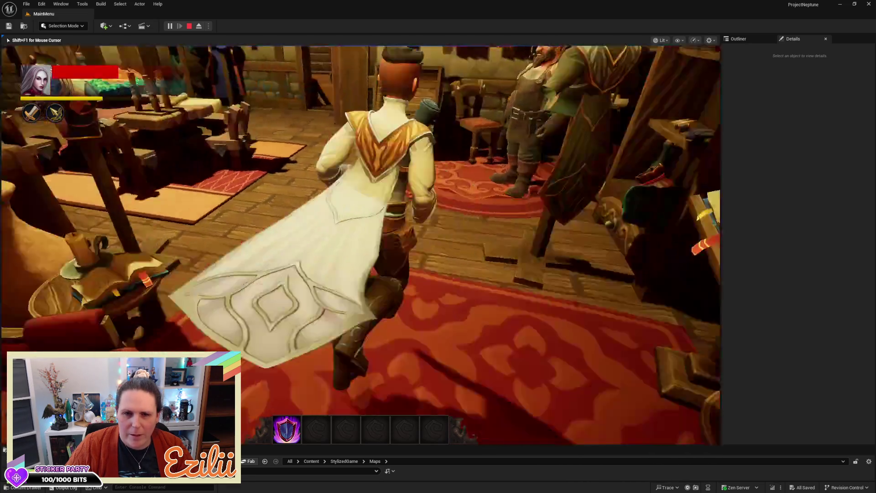
key("w")
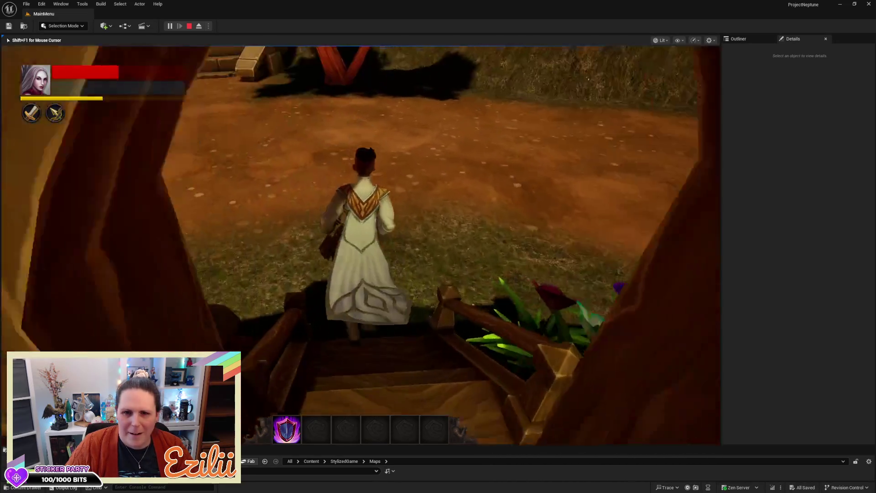
key("w")
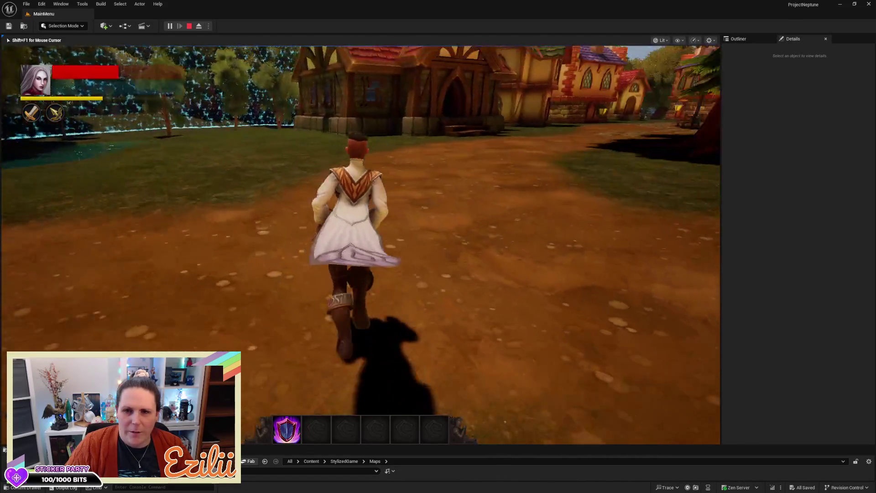
key("w")
key("w")
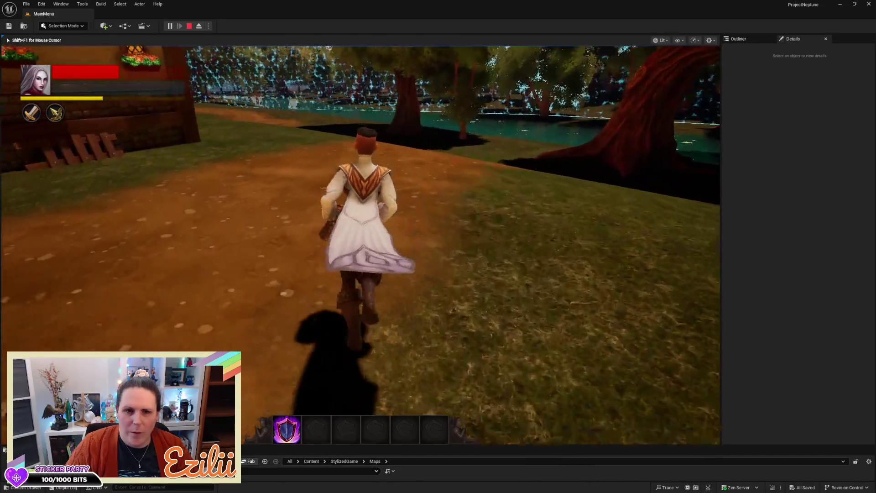
key("w")
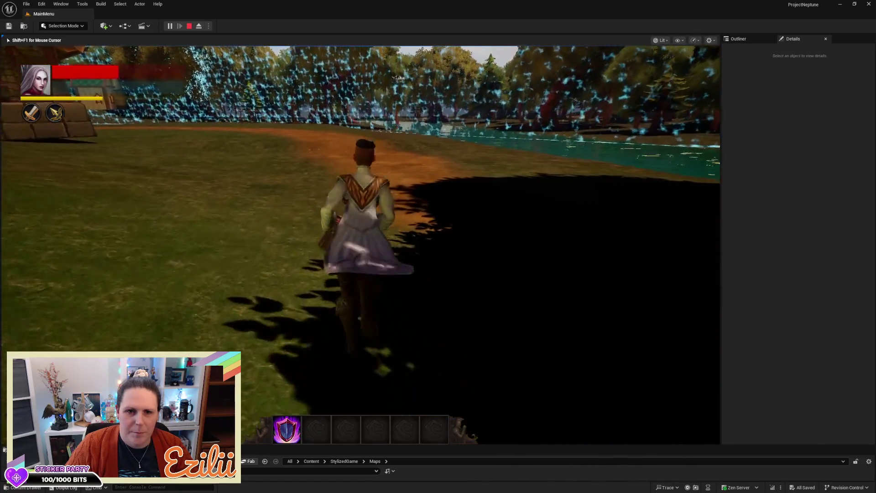
key("w")
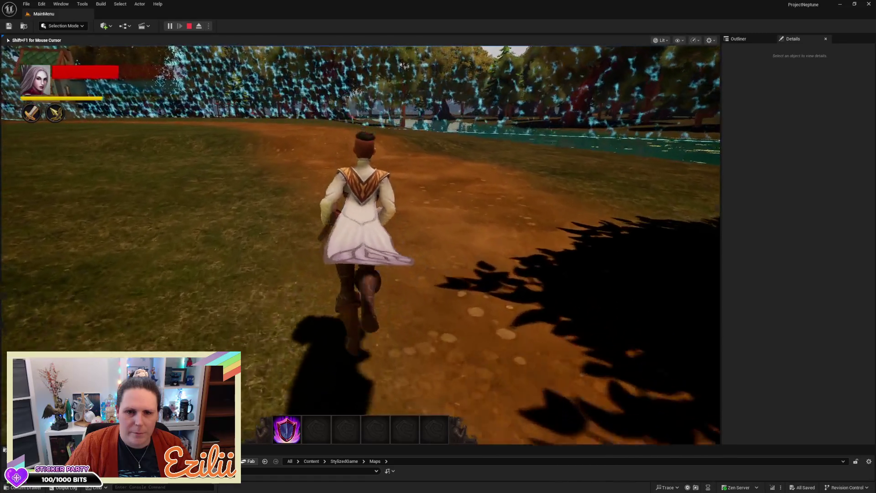
key("w")
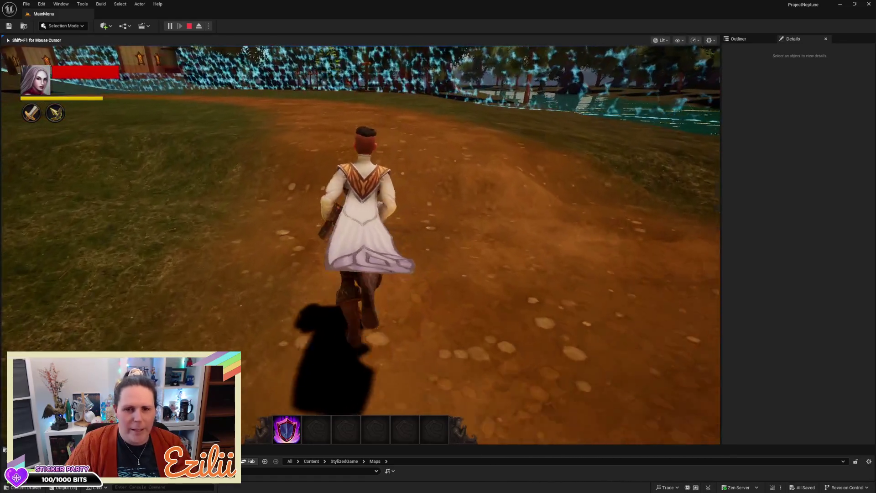
key("w")
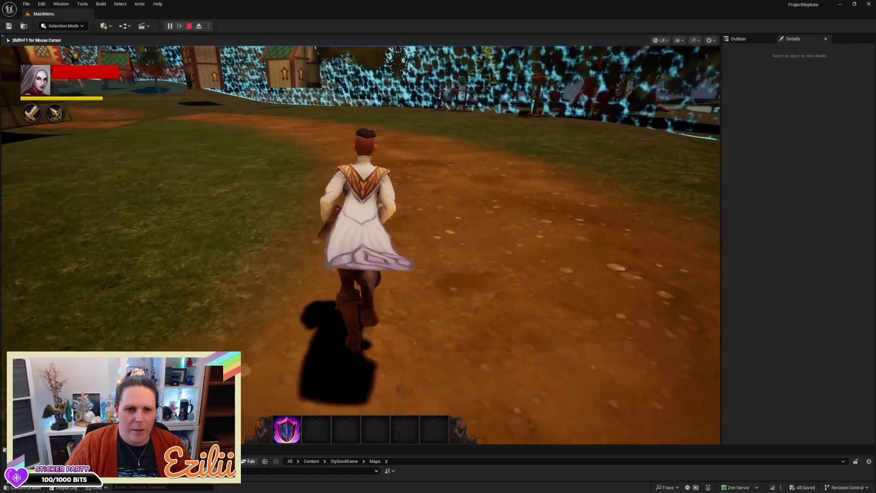
key("w")
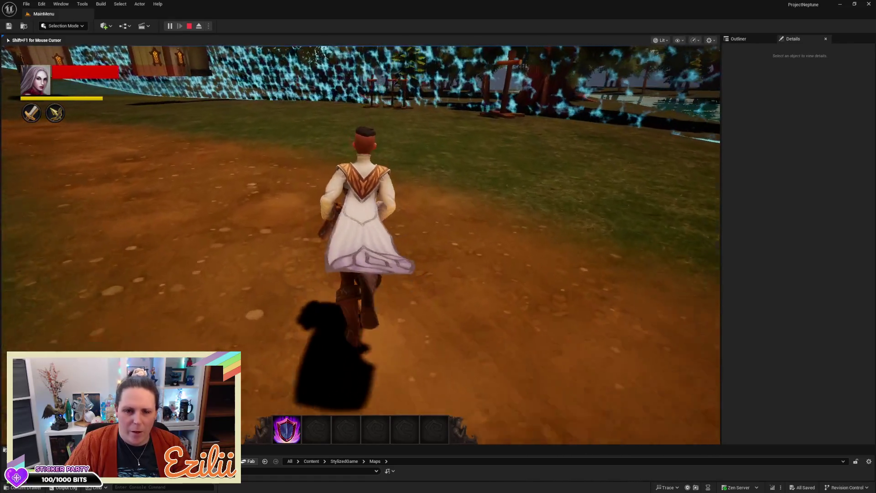
key("w")
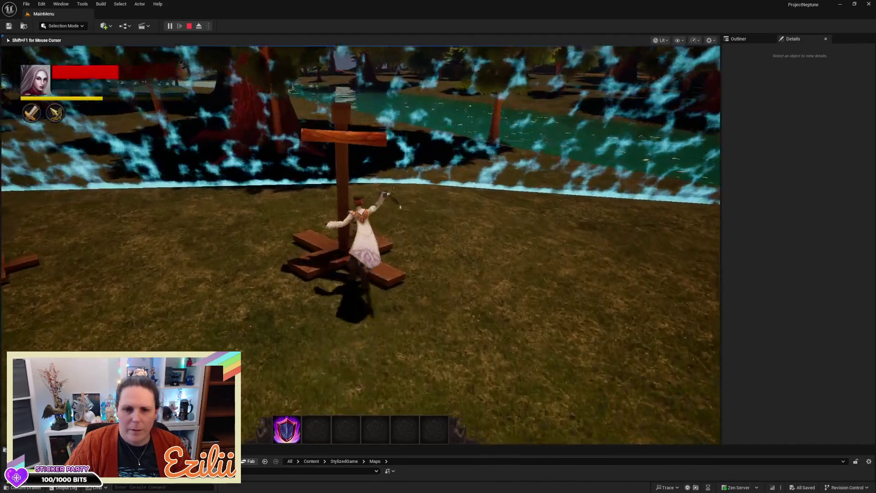
- Run up to the wooden training posts, lunge at them with the sword, then turn toward the village
key("w")
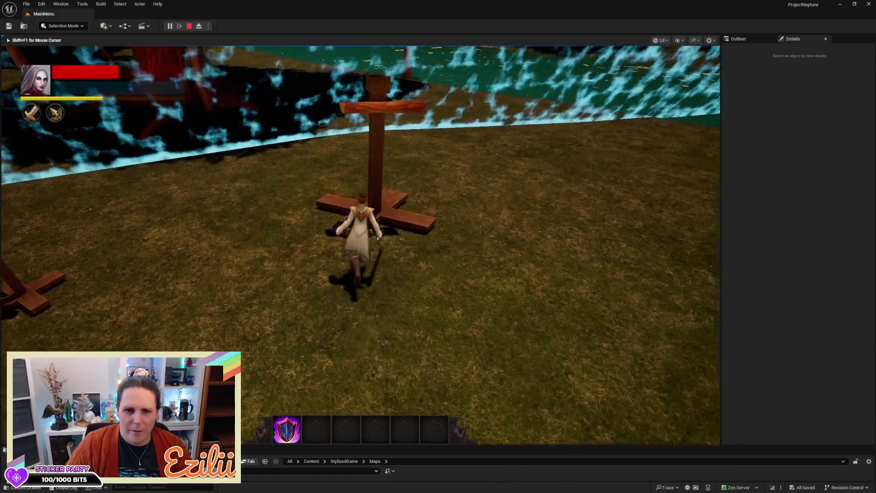
key("w")
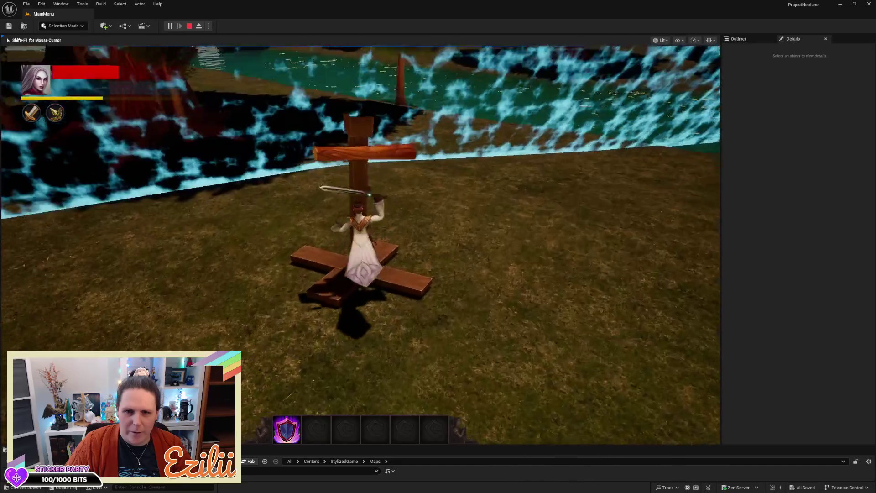
key("w")
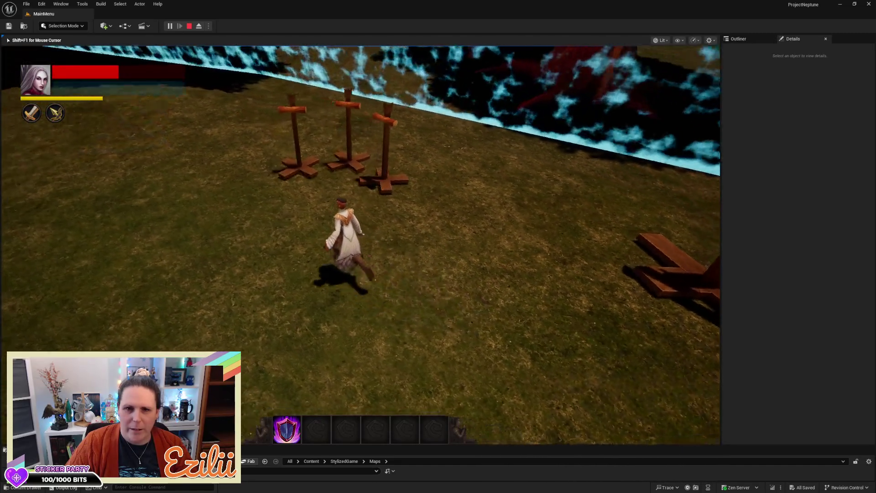
key("w")
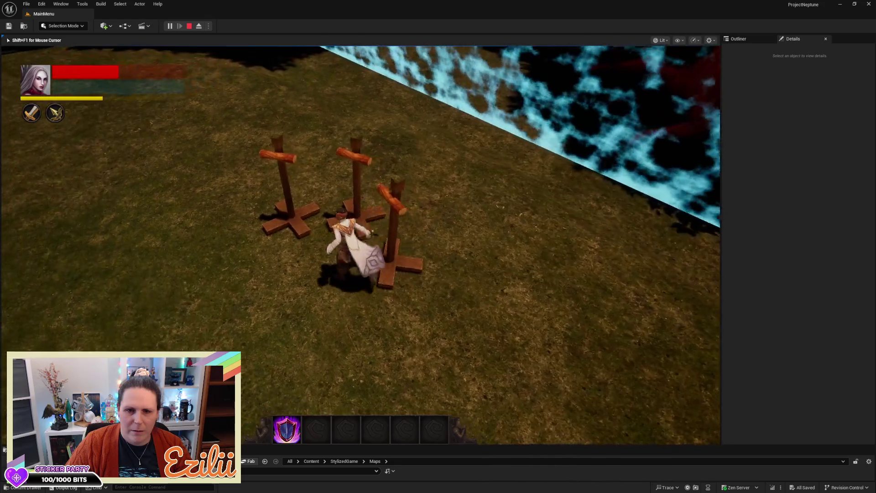
key("w")
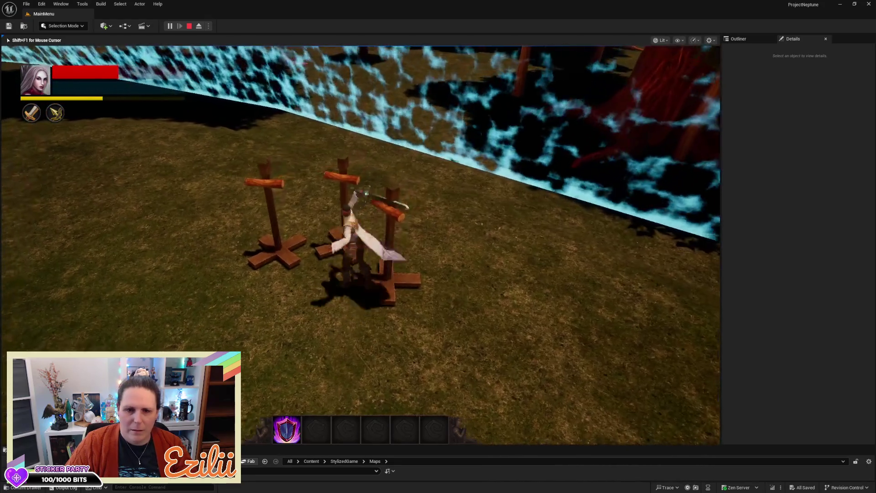
key("w")
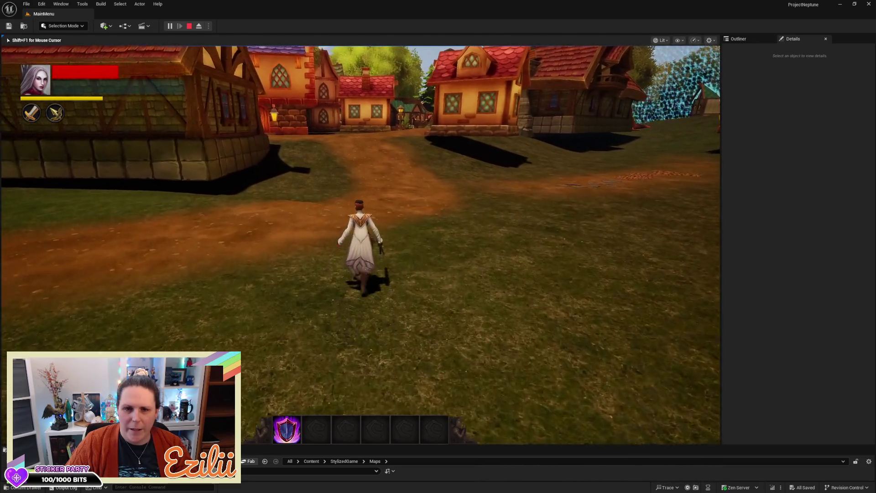
- Run along the village path, steering left toward the houses
key("w")
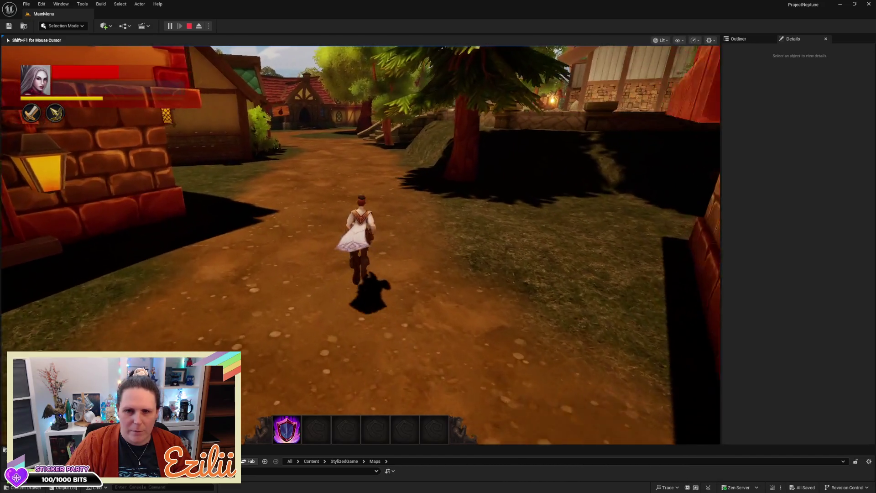
key("w")
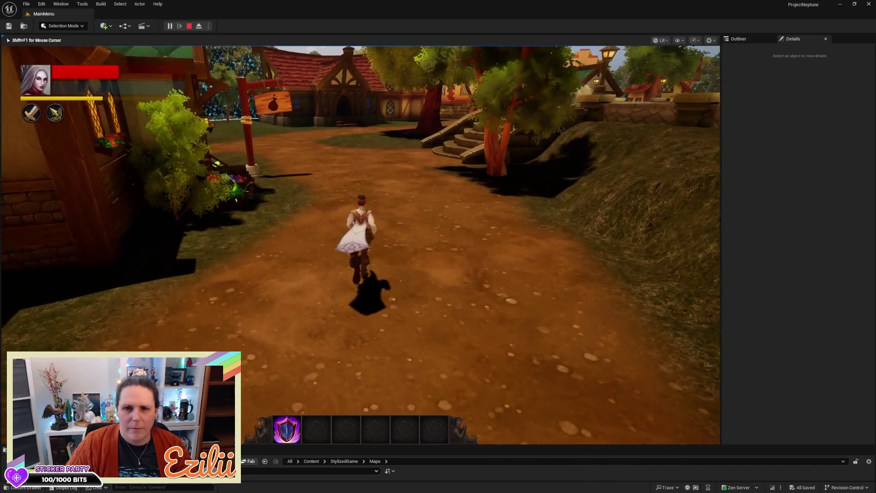
key("w")
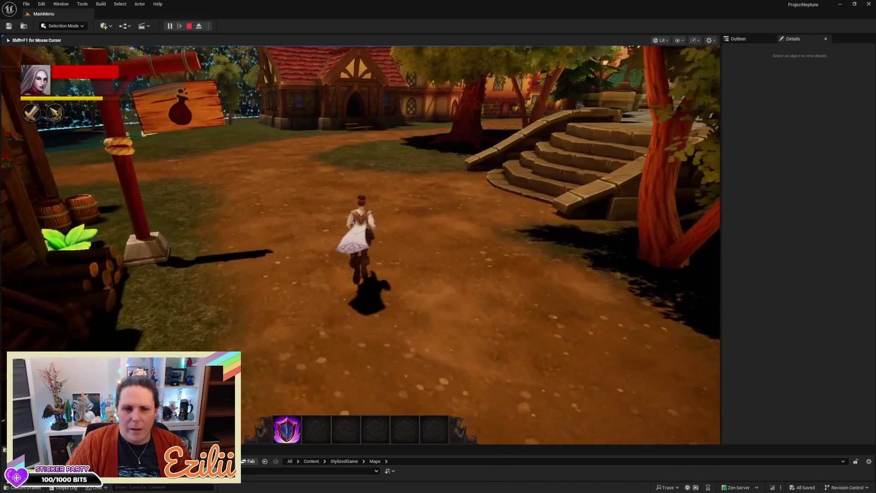
key("w")
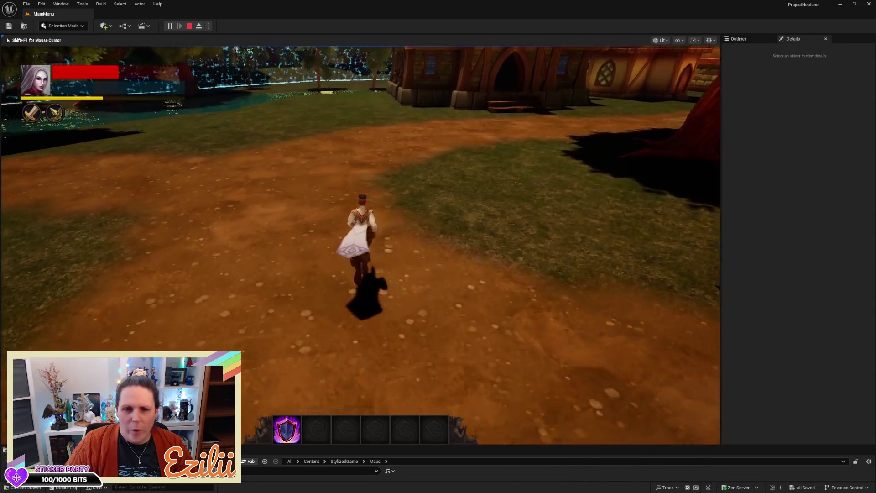
key("w")
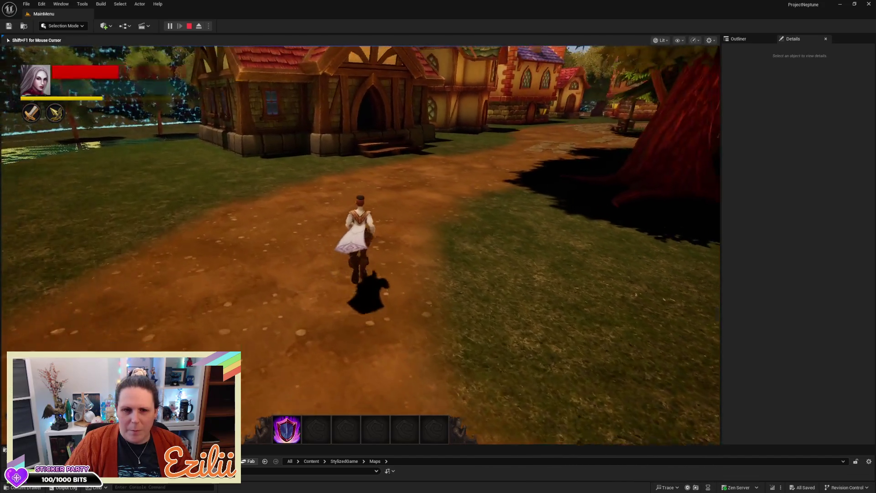
key("w")
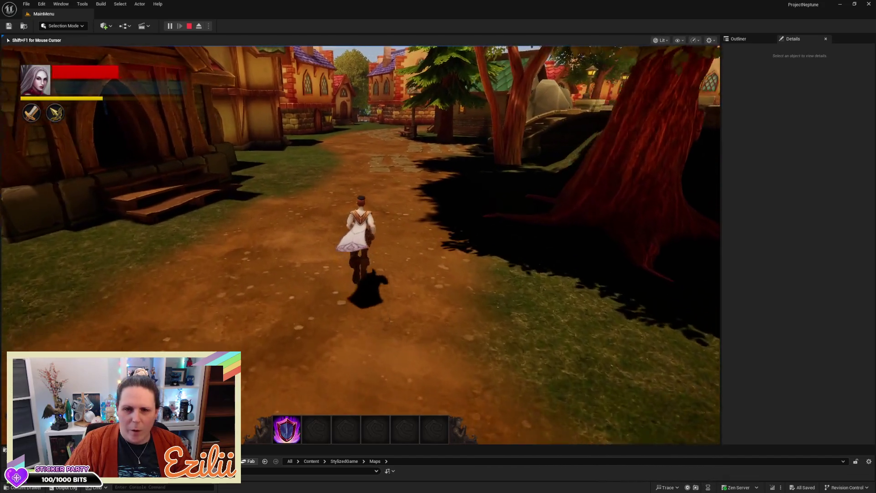
key("w")
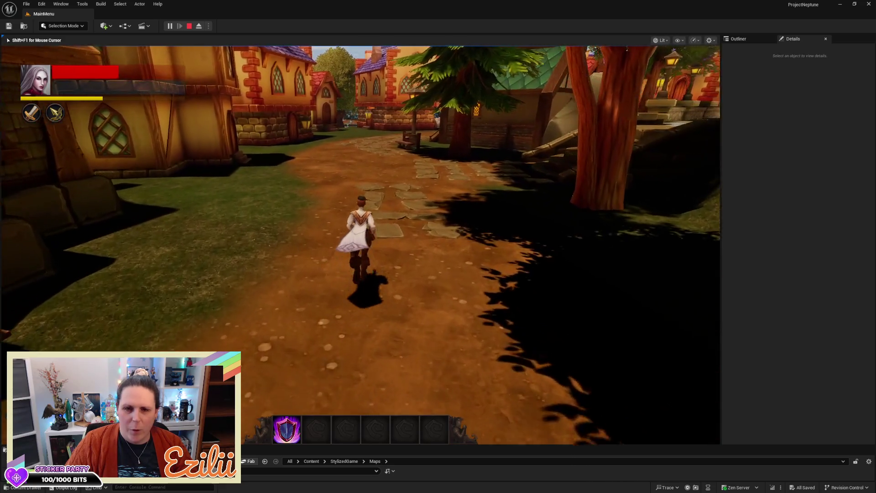
- Run down the stone path past the bench, climb into the shop and face the shopkeeper
key("w")
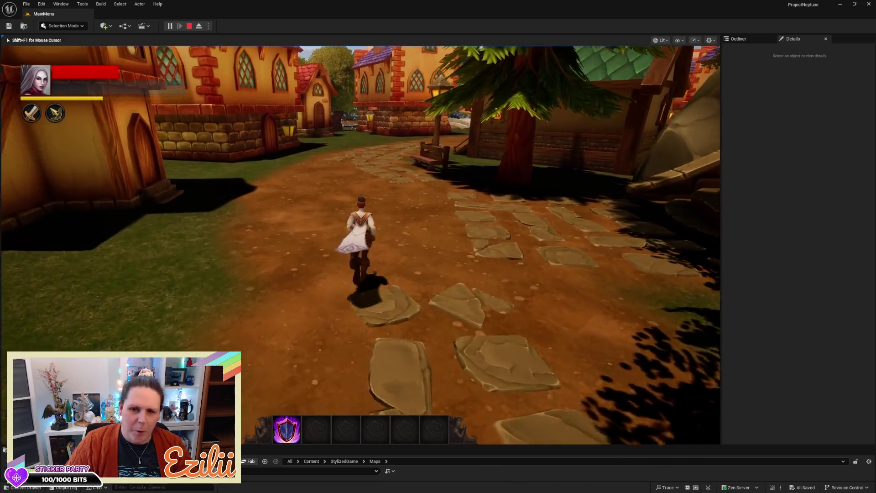
key("w")
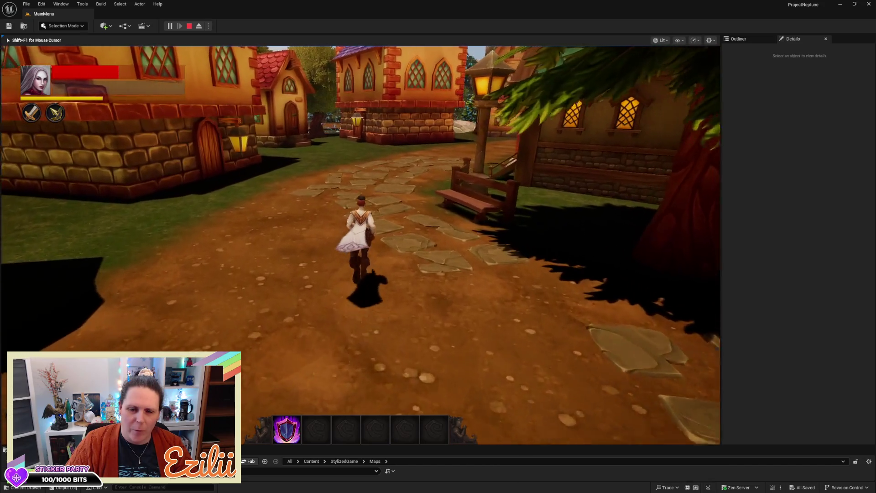
key("w")
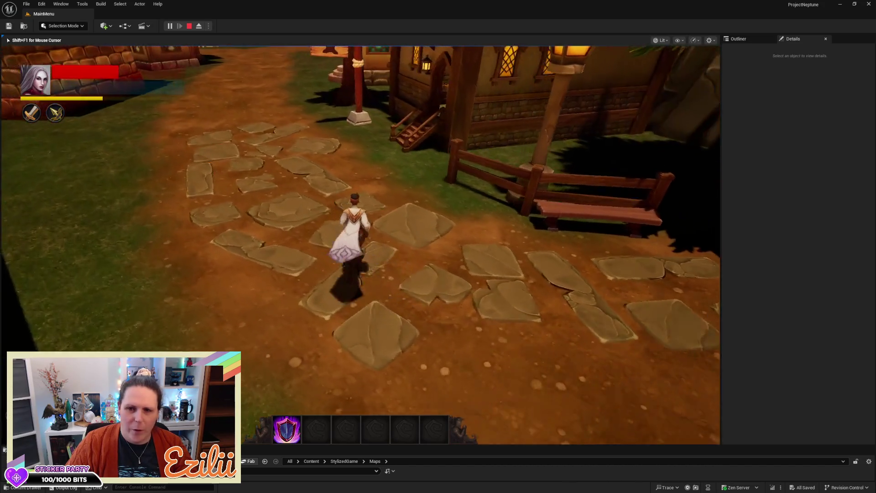
key("w")
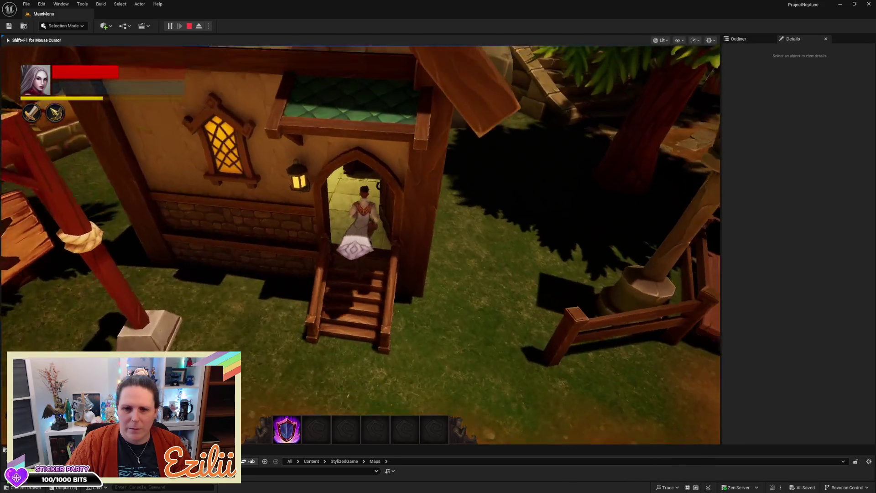
key("e")
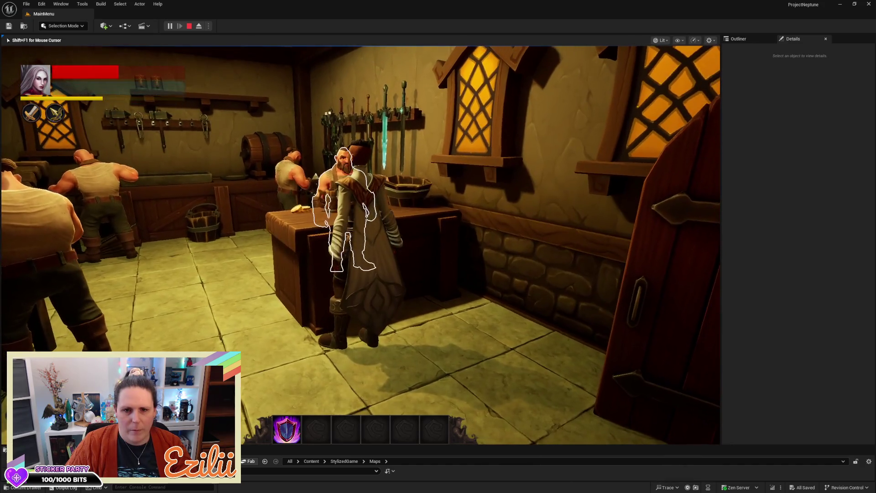
- Walk out of the shop, run up the stone stairs and across the plaza
key("w")
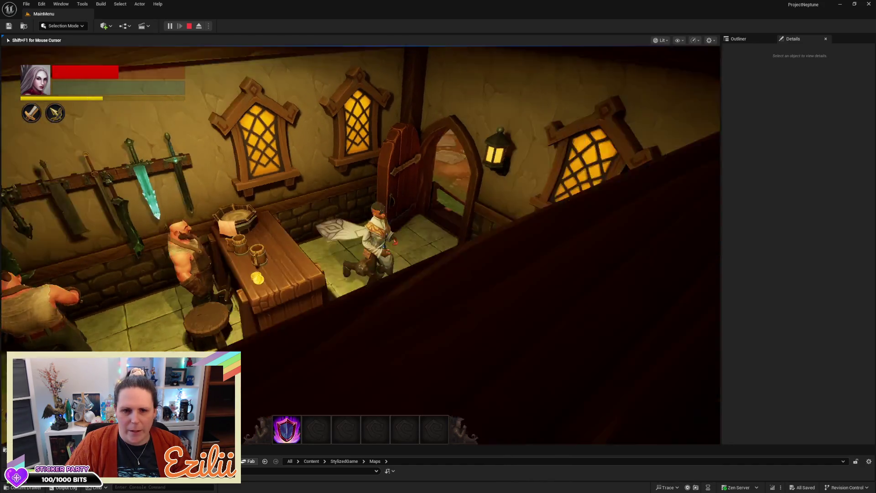
key("w")
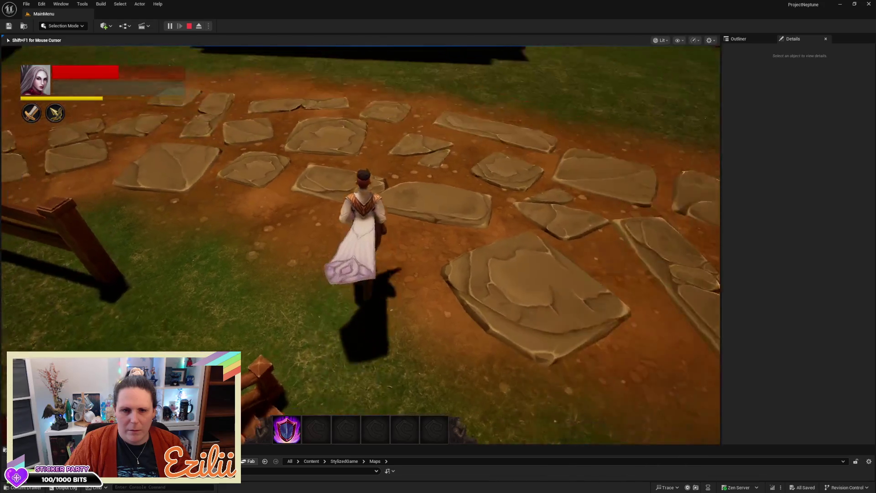
key("w")
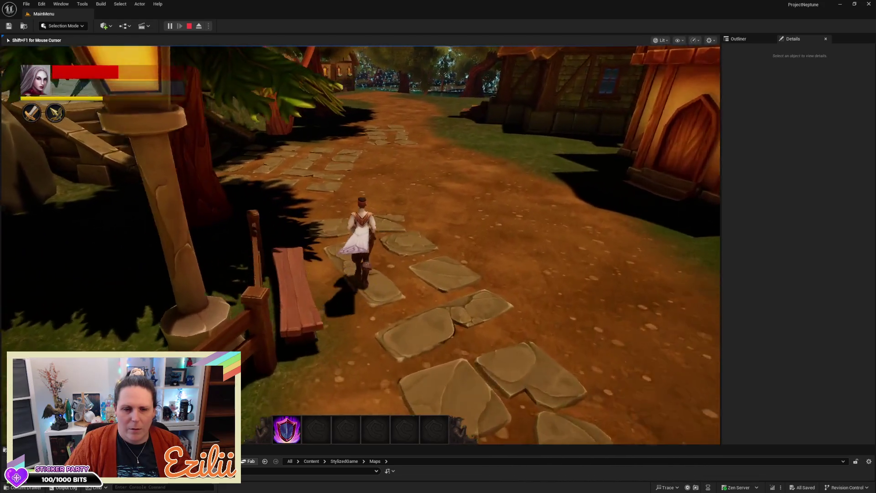
key("w")
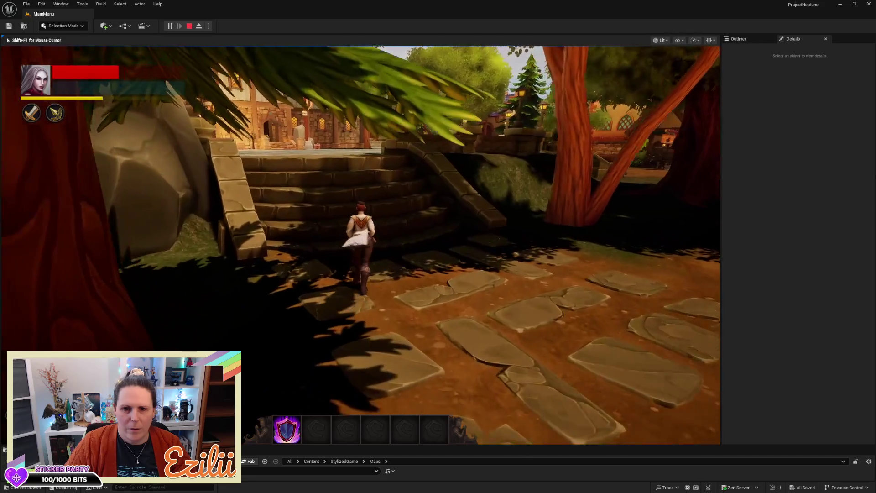
key("w")
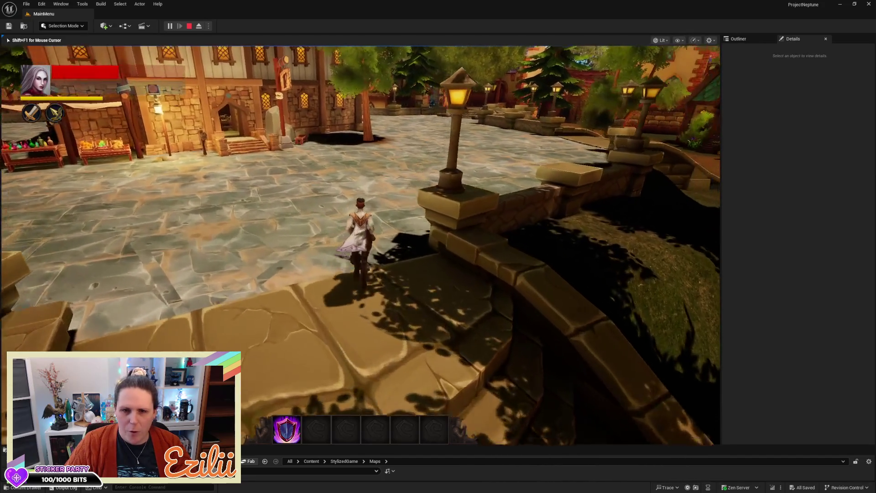
key("w")
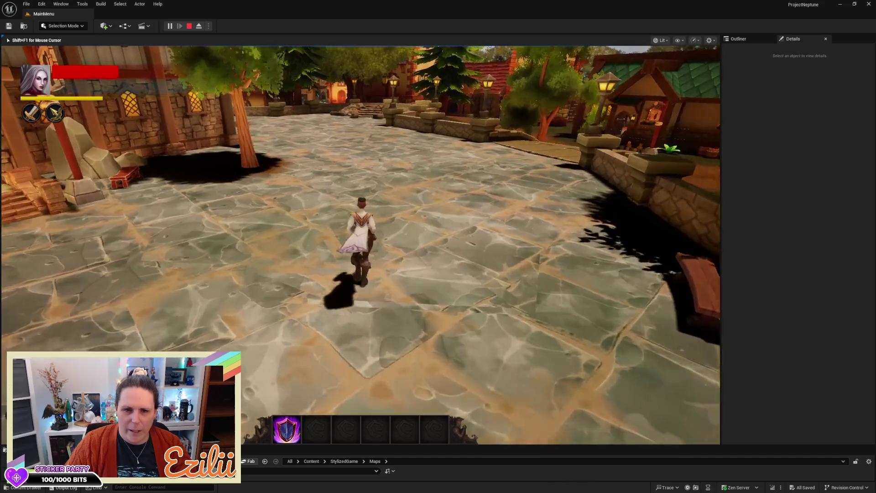
key("w")
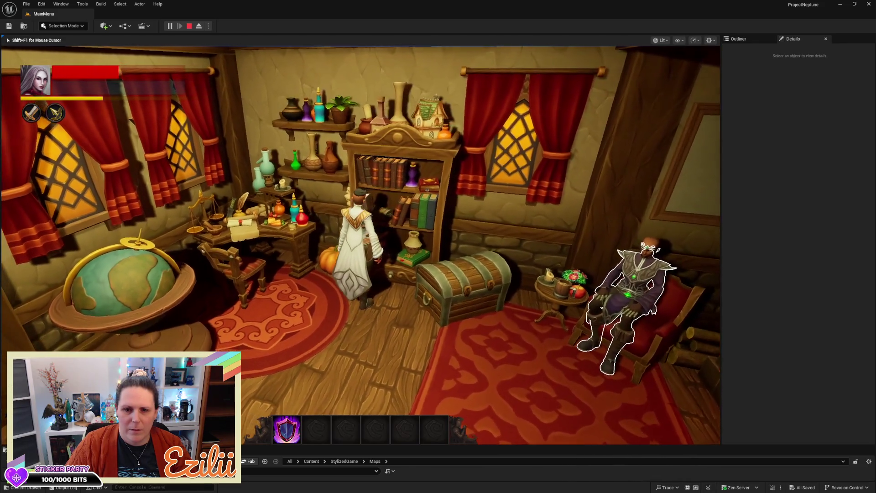
- Zoom the game camera in and out around the house interior
scroll(361, 244, "down", 5)
scroll(361, 244, "up", 5)
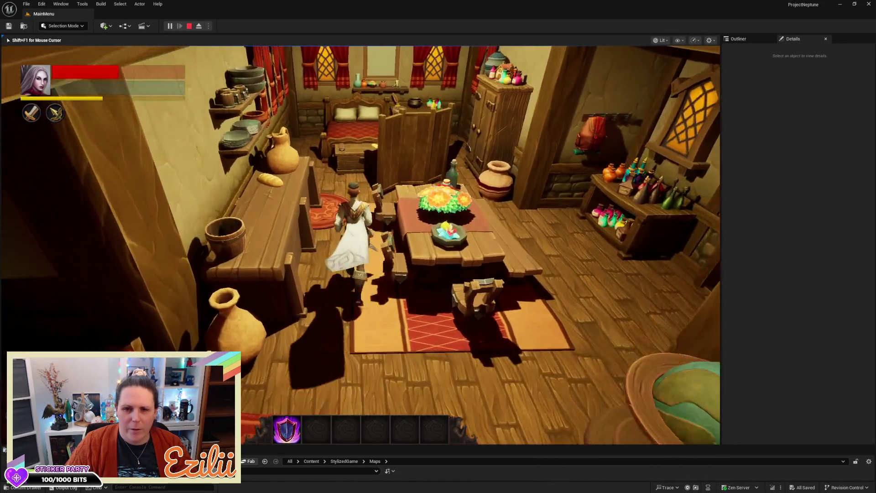
scroll(360, 244, "down", 4)
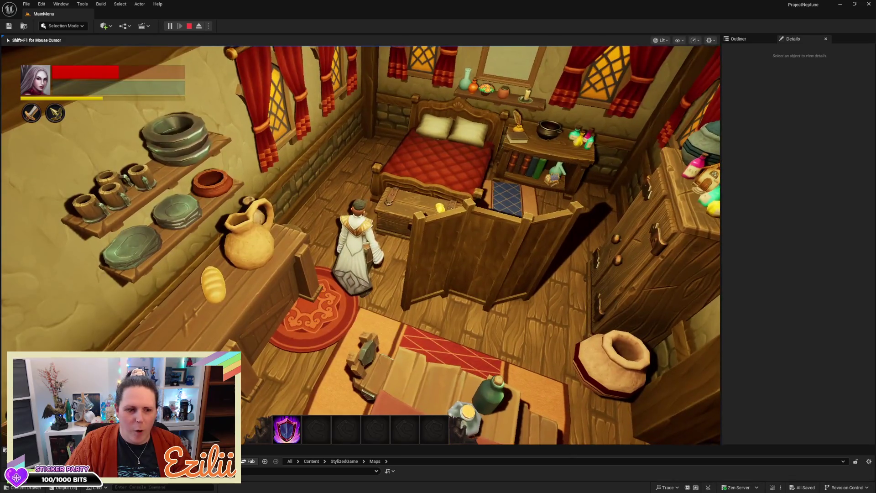
scroll(361, 244, "down", 5)
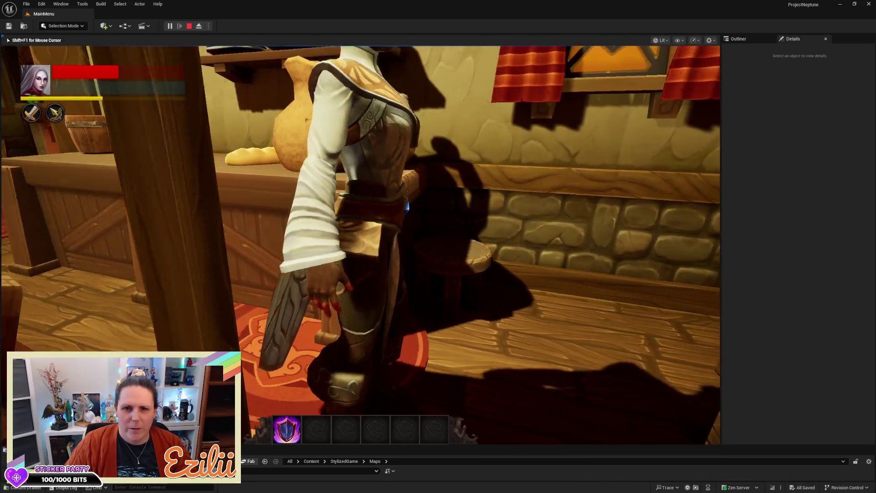
scroll(361, 244, "up", 5)
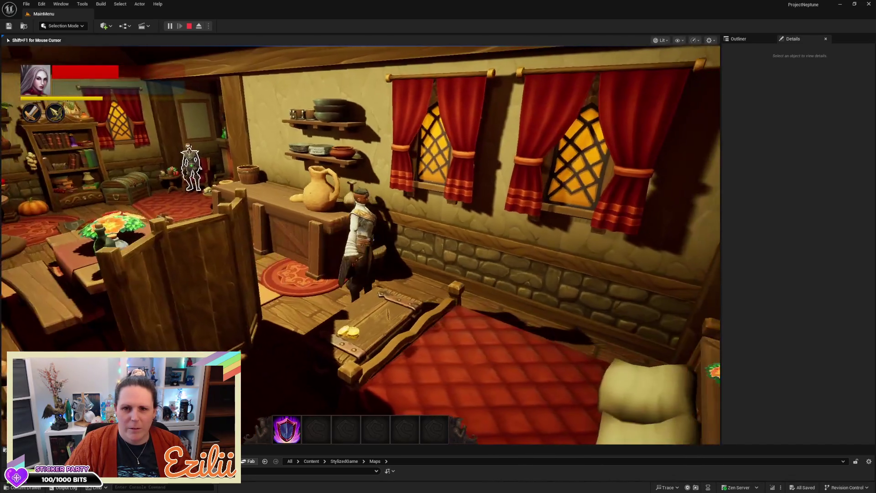
scroll(360, 244, "down", 5)
scroll(361, 244, "up", 5)
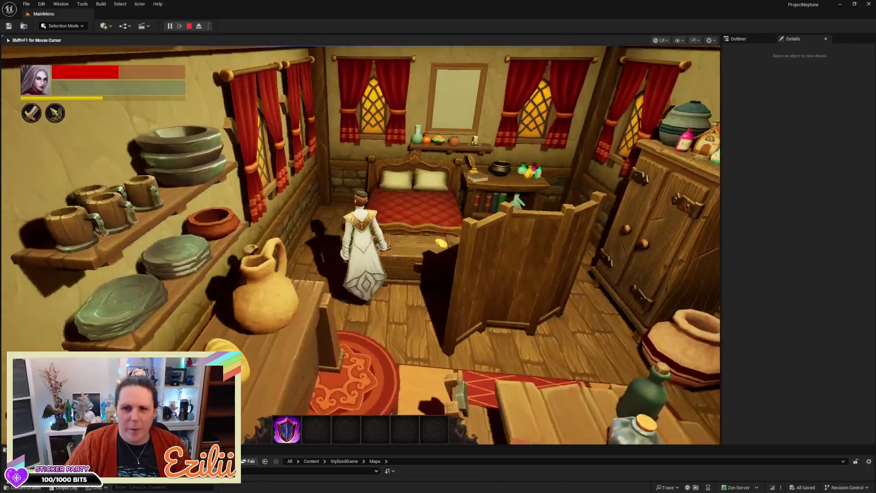
scroll(361, 245, "down", 5)
scroll(360, 244, "up", 5)
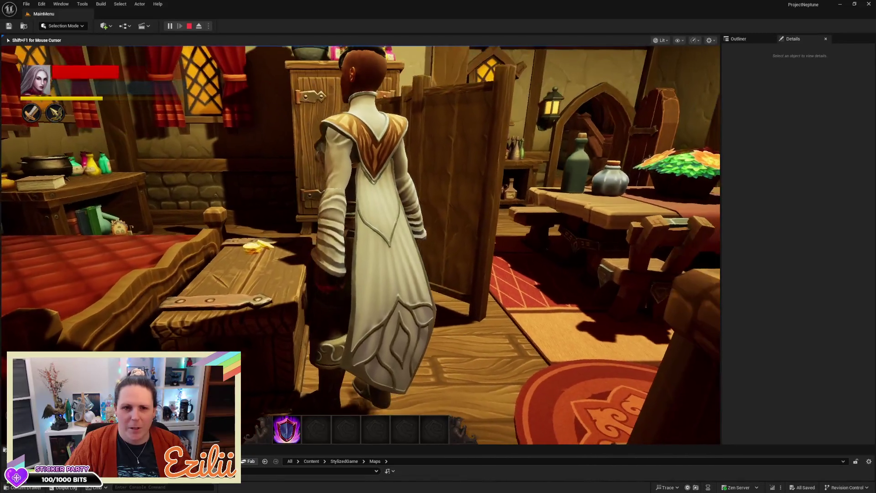
scroll(361, 244, "up", 5)
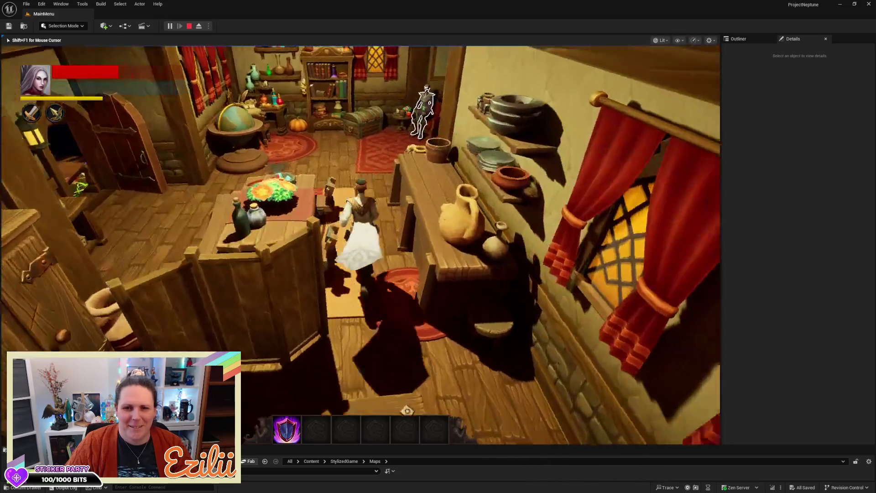
scroll(360, 244, "down", 5)
- Run out of the house, up the stone stairs, across the town square into the portal
key("w")
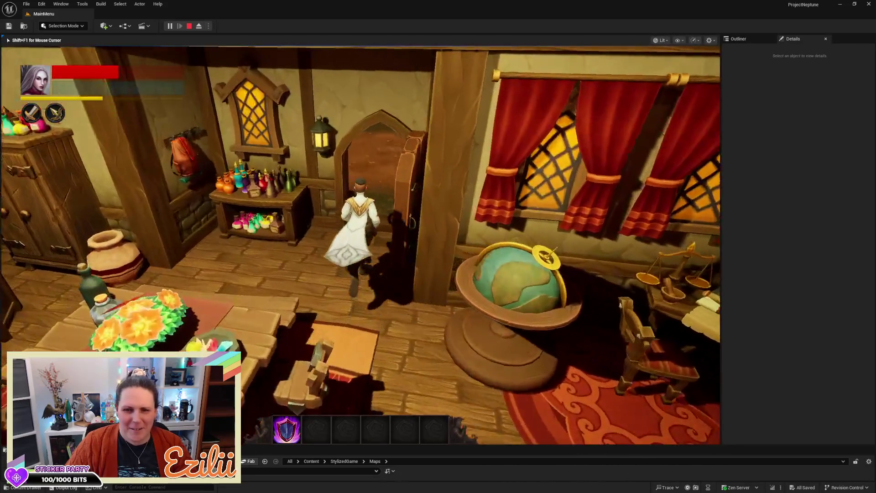
key("w")
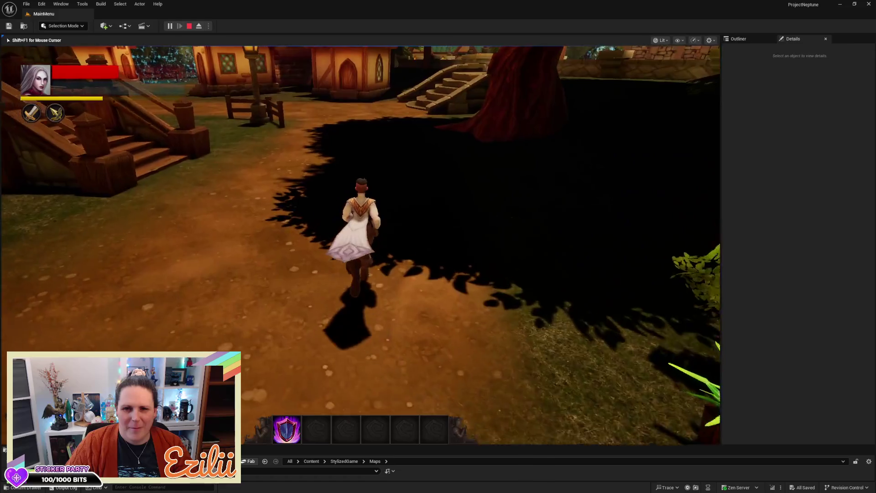
key("w")
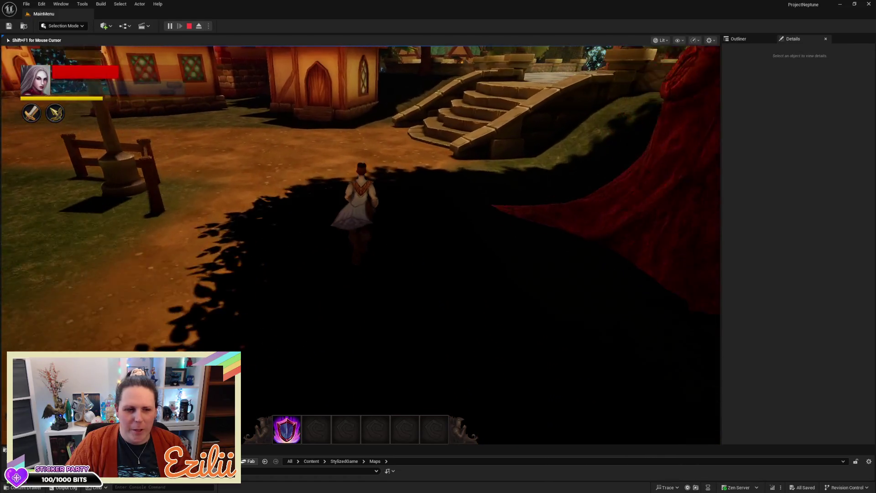
key("w")
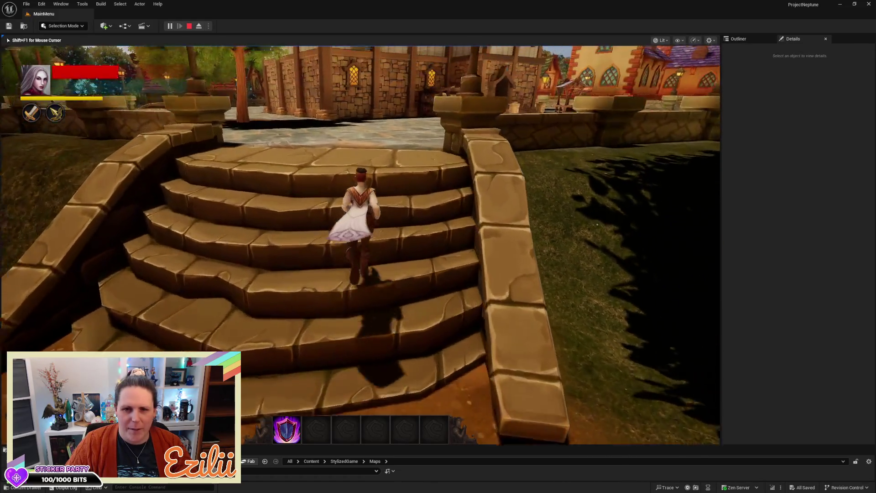
key("w")
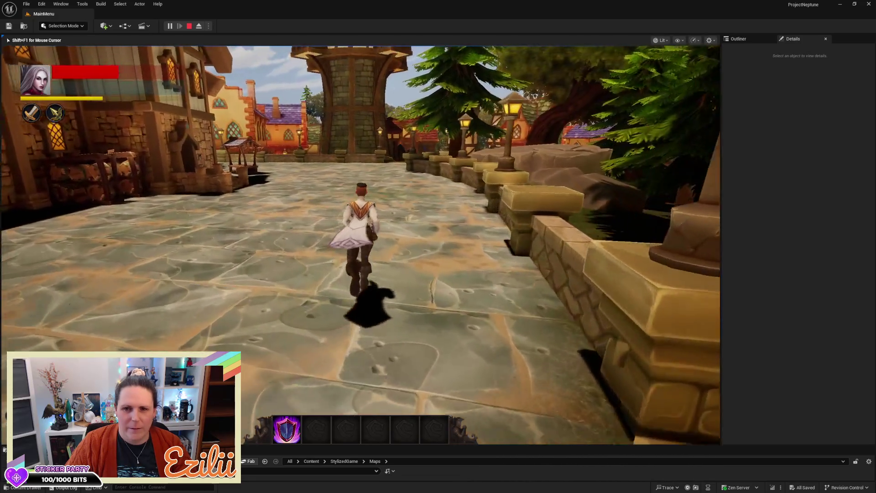
key("w")
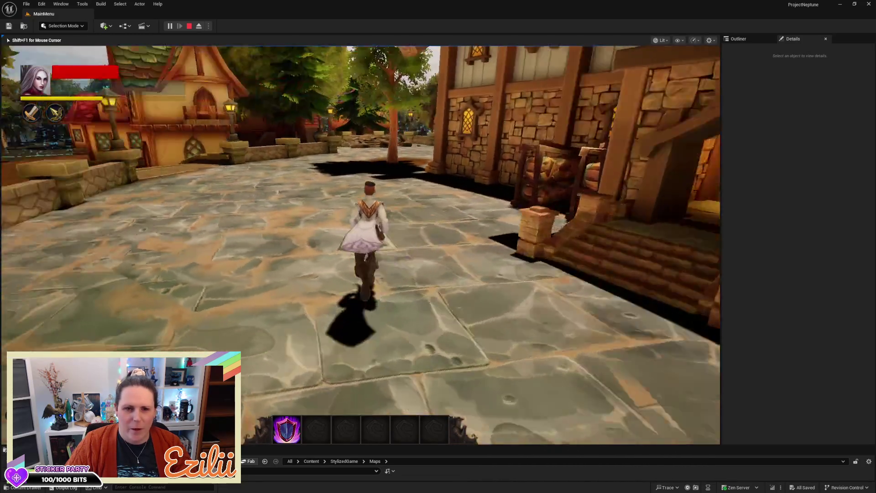
key("w")
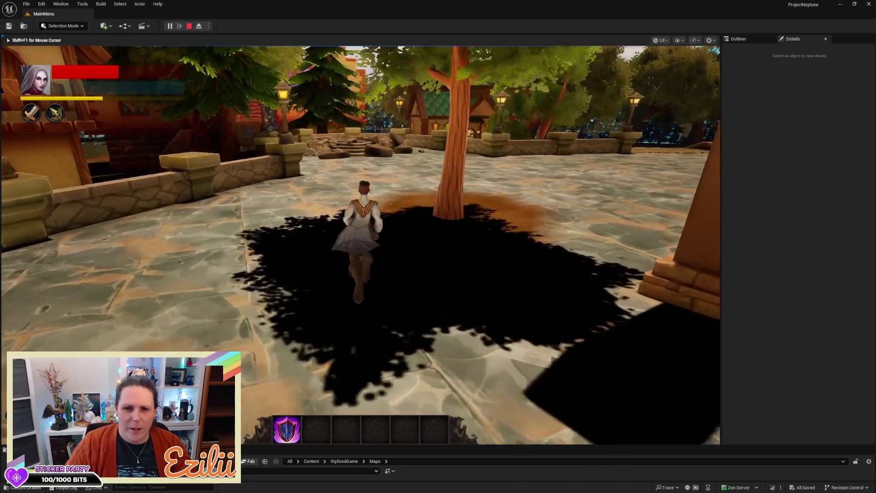
key("w")
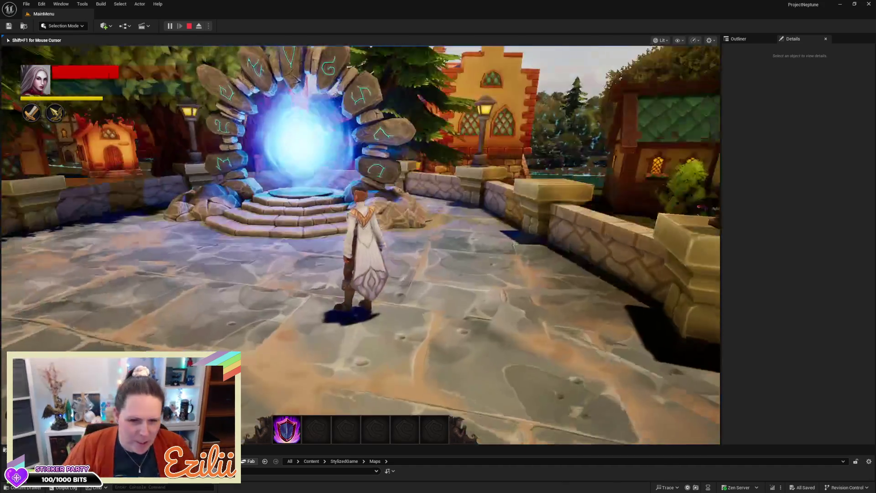
key("w")
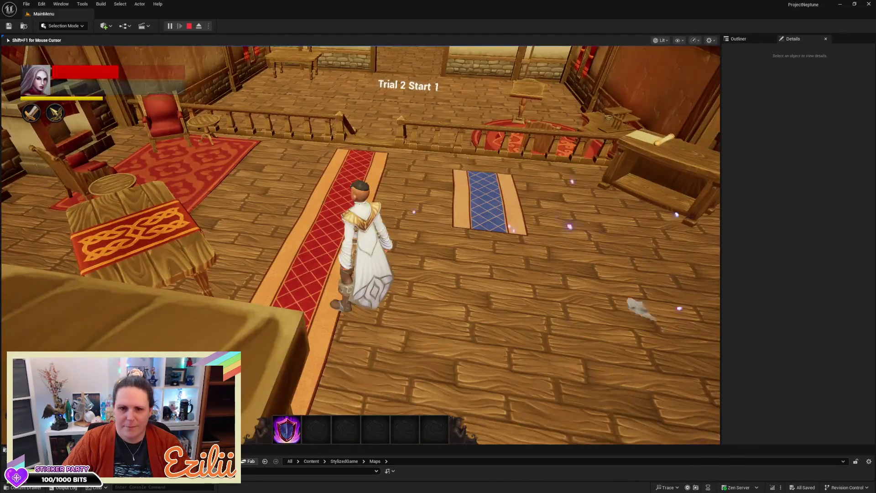
- Run across the tavern floor and down the curtained corridor into the next room
key("w")
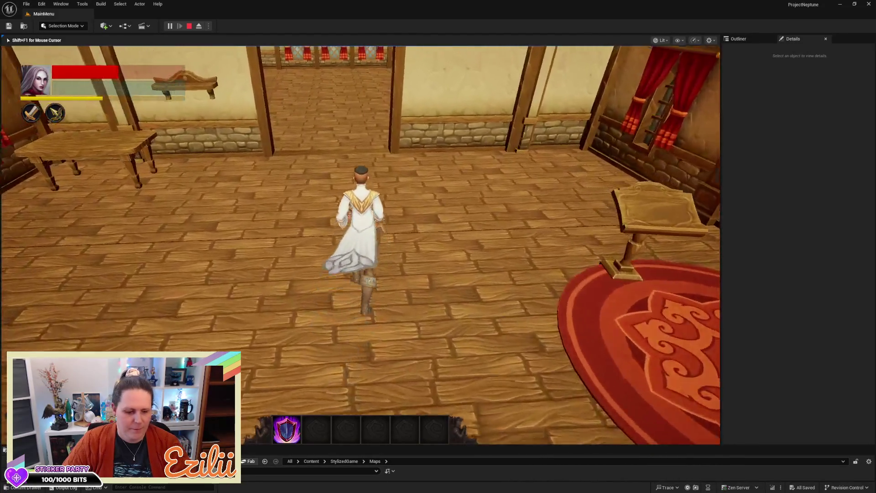
key("w")
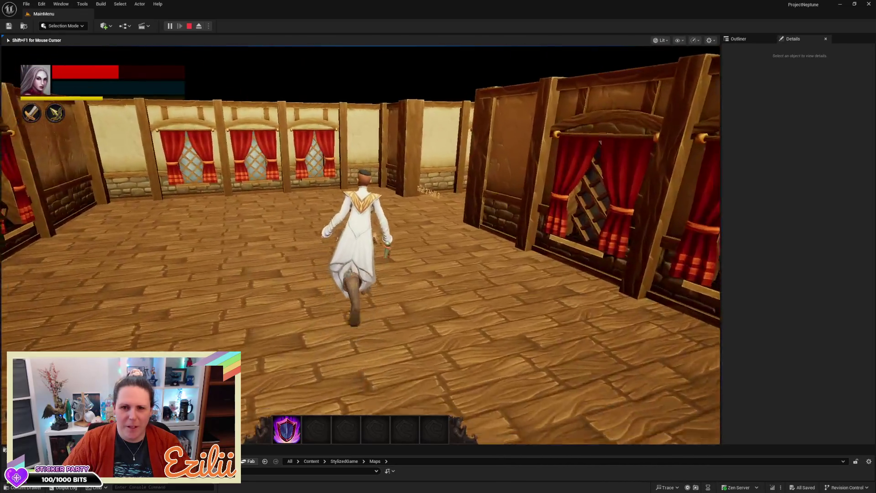
key("w")
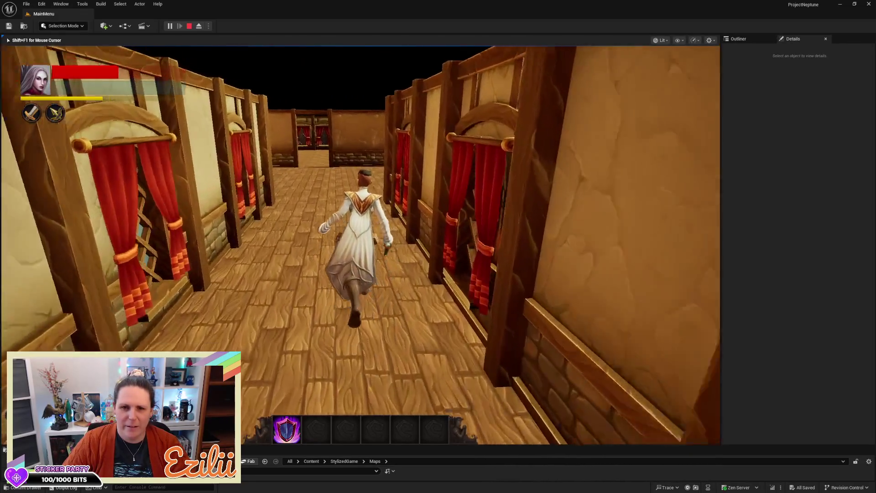
key("w")
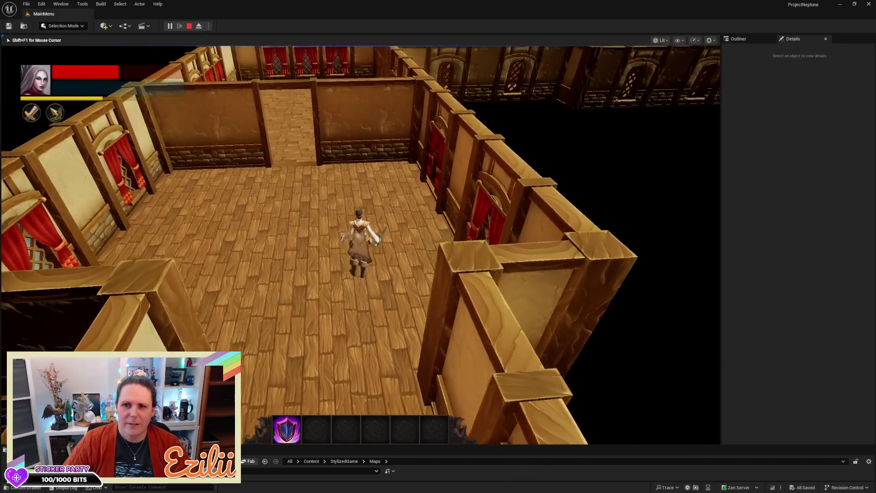
key("w")
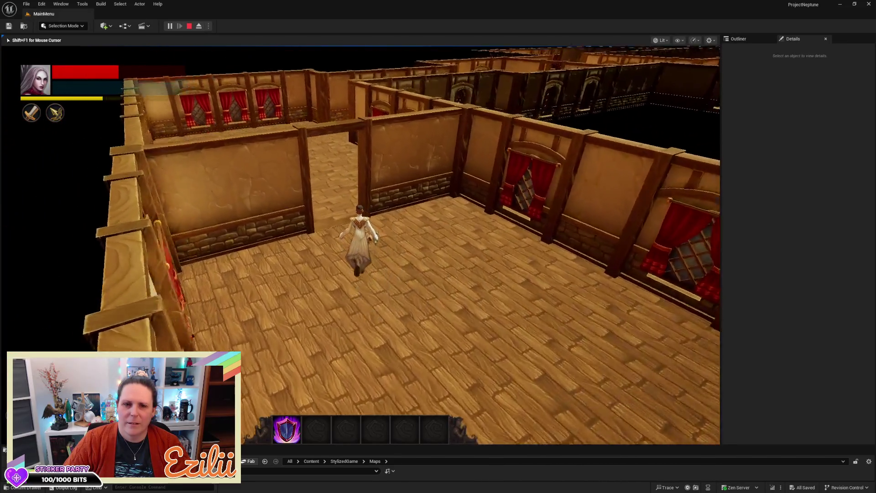
- Run from Trial 2 Hall 2 through the corridor into Trial 2 Hall 3, then turn back
key("w")
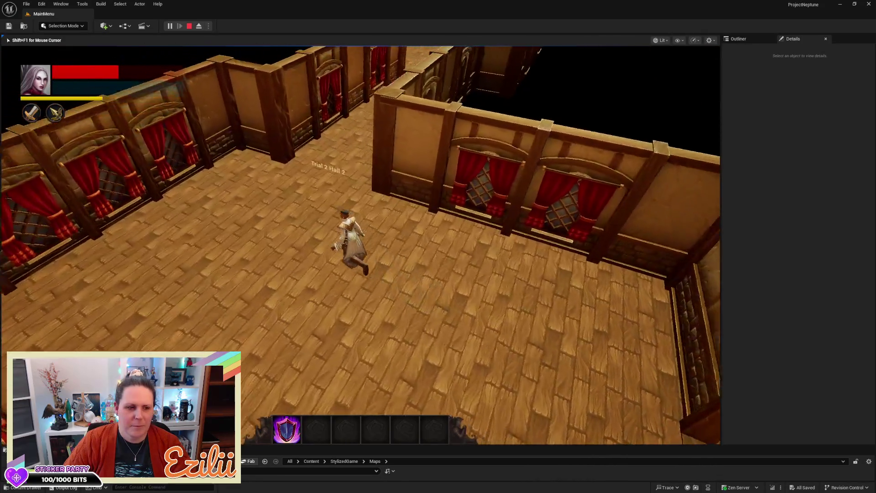
key("w")
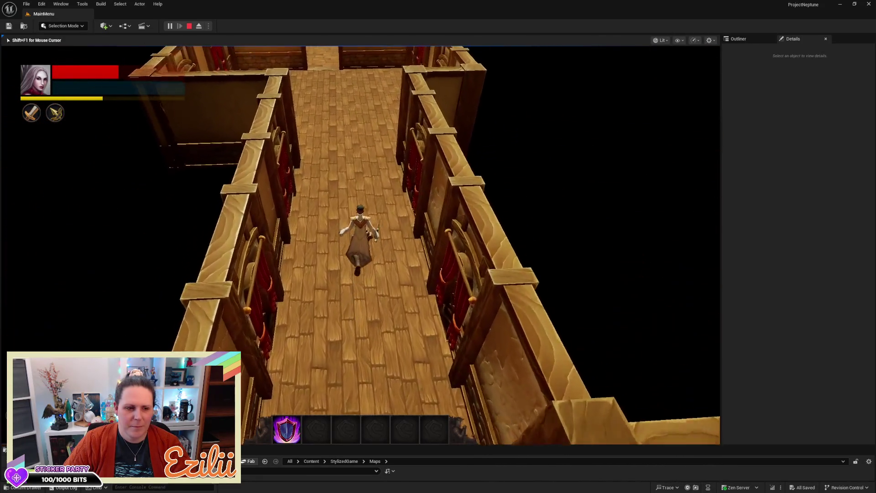
key("w")
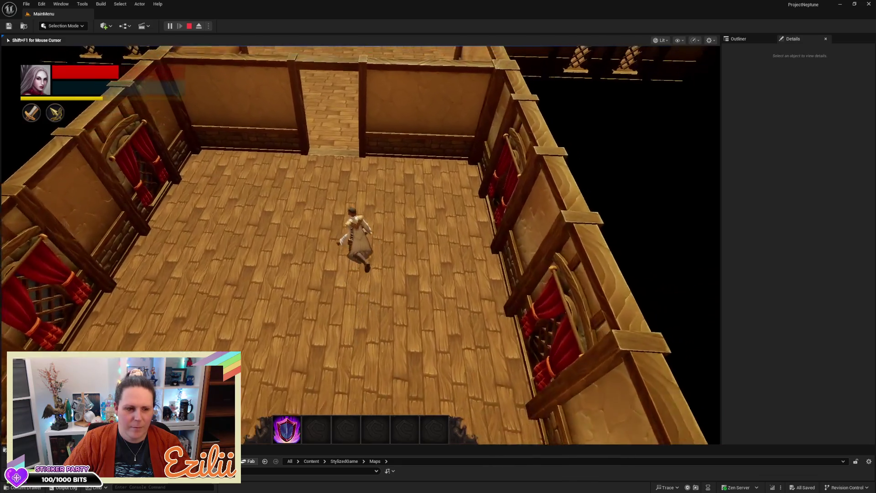
key("w")
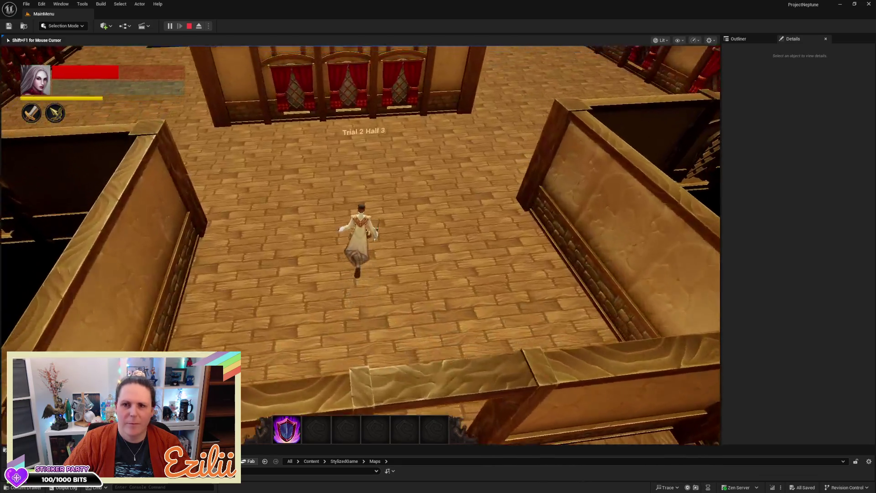
key("w")
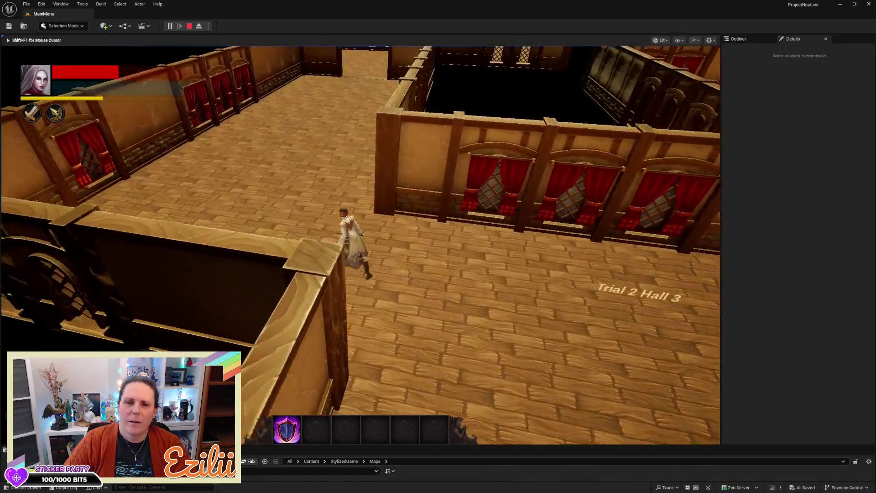
key("w")
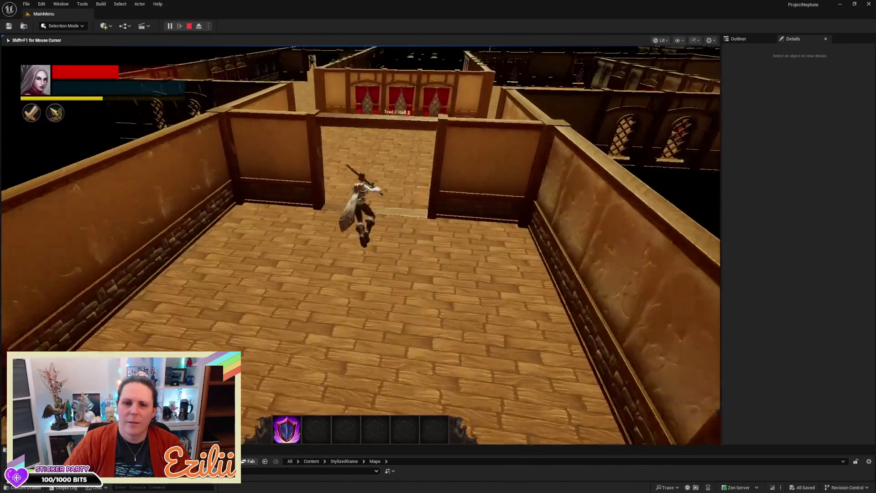
key("s")
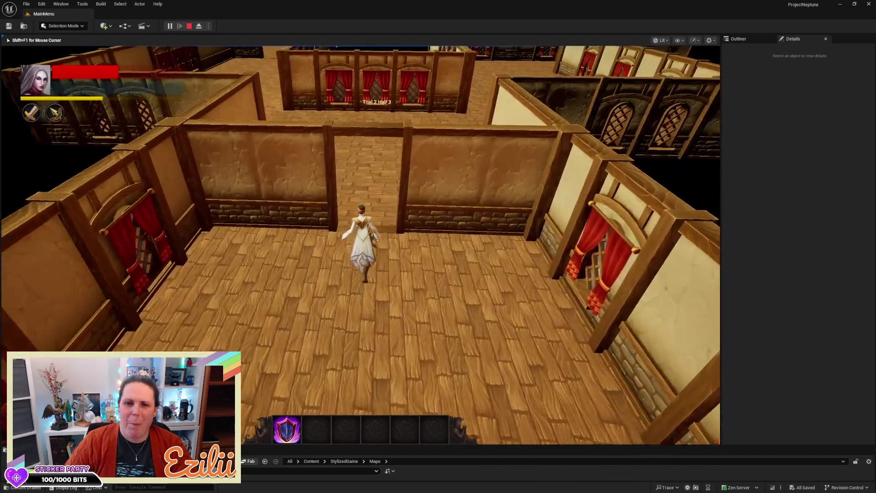
- Run through the halls, back away from the enemy, and continue down the long corridor
key("w")
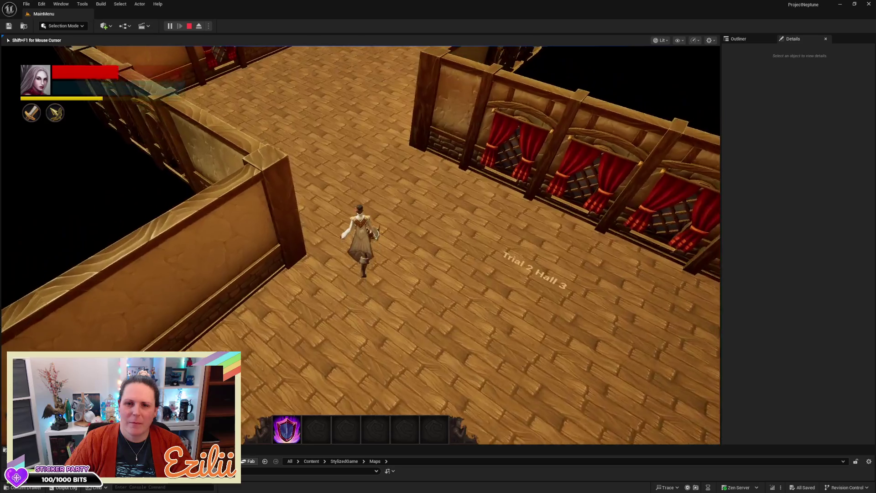
key("a")
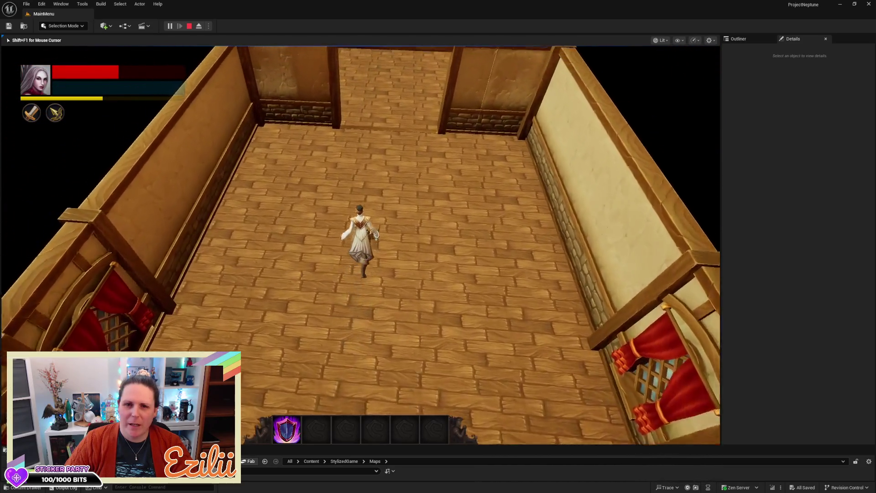
key("w")
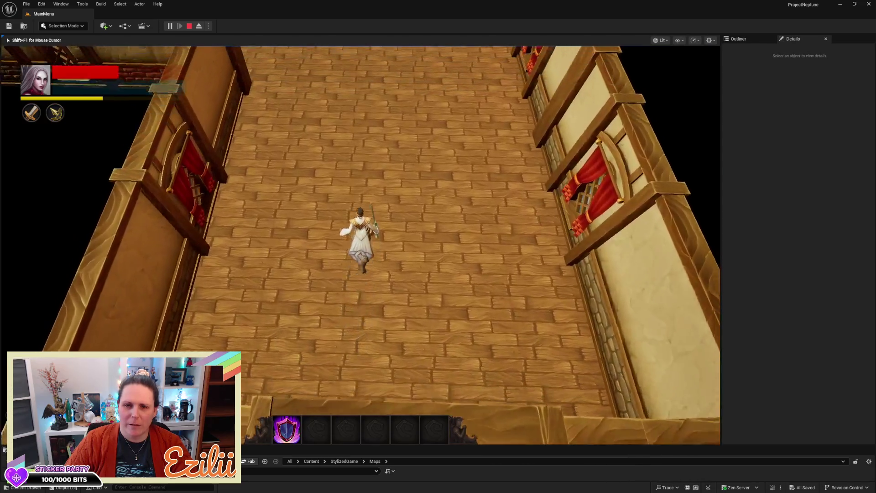
key("w")
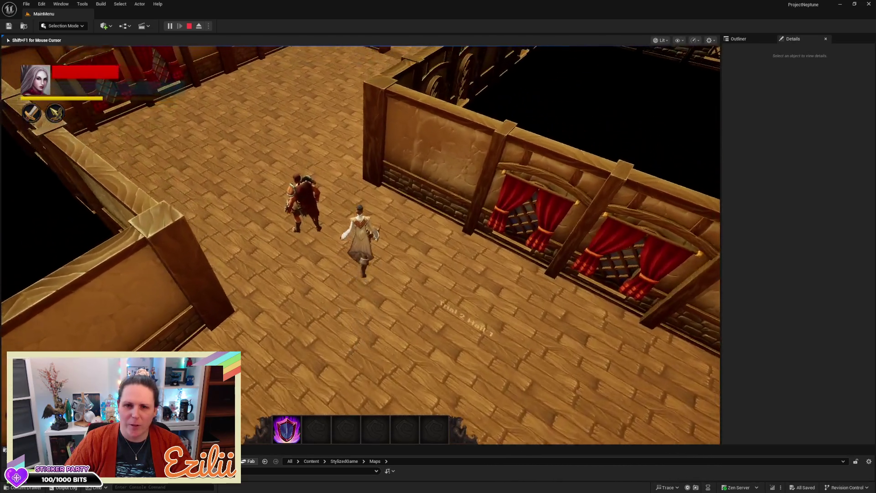
key("s")
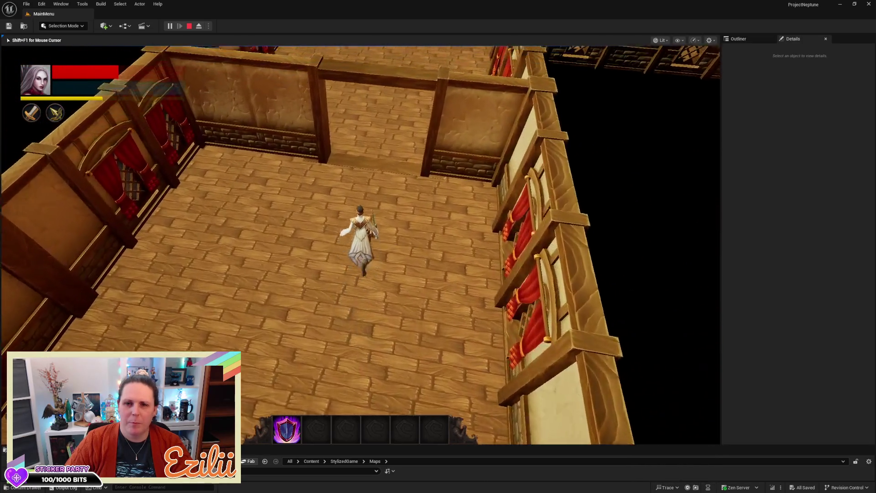
key("w")
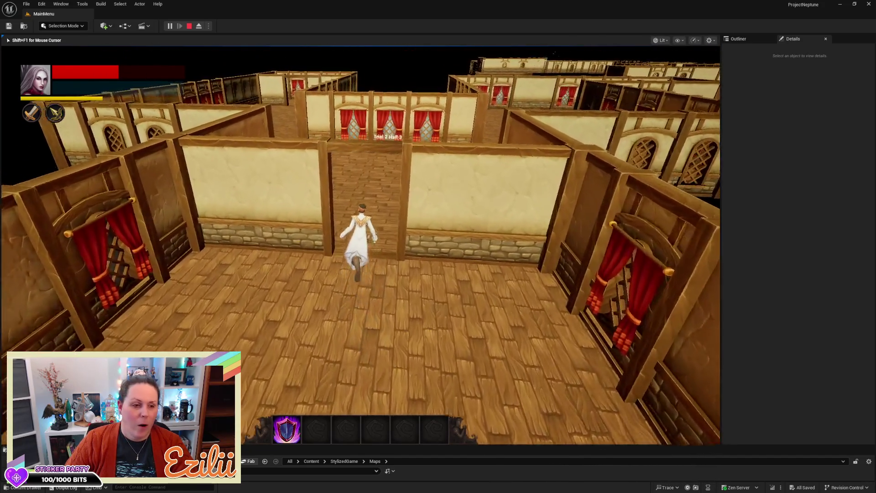
key("w")
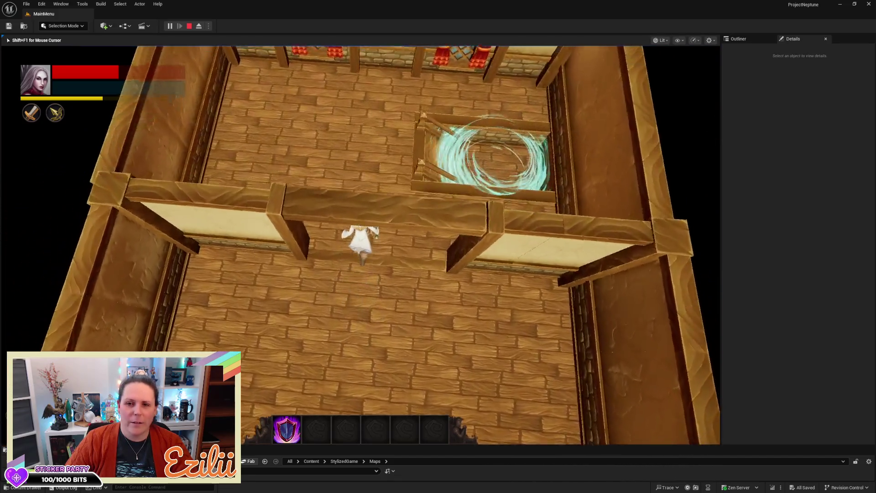
- Pass through the glowing portal into the curtained corridor, then stop Play in Editor with Esc
key("w")
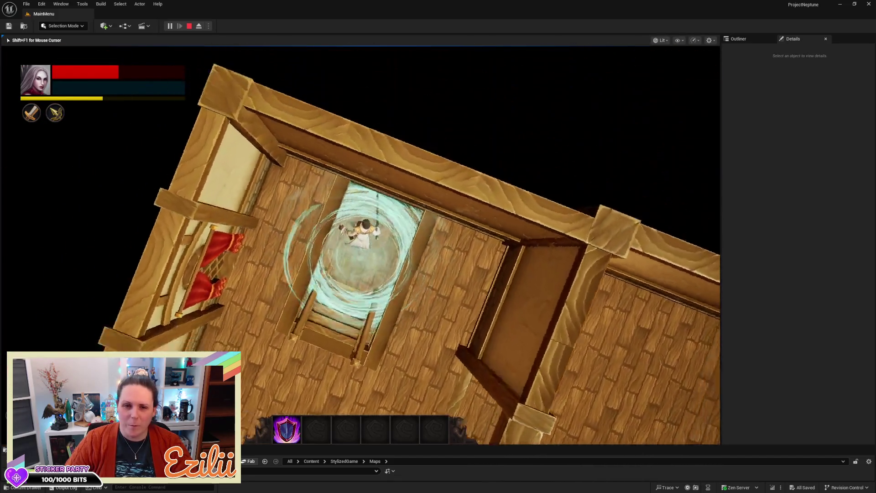
key("w")
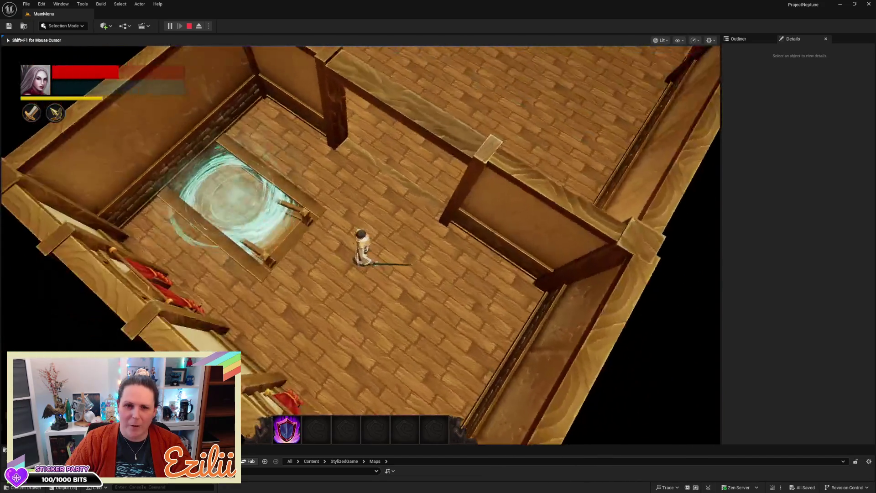
key("w")
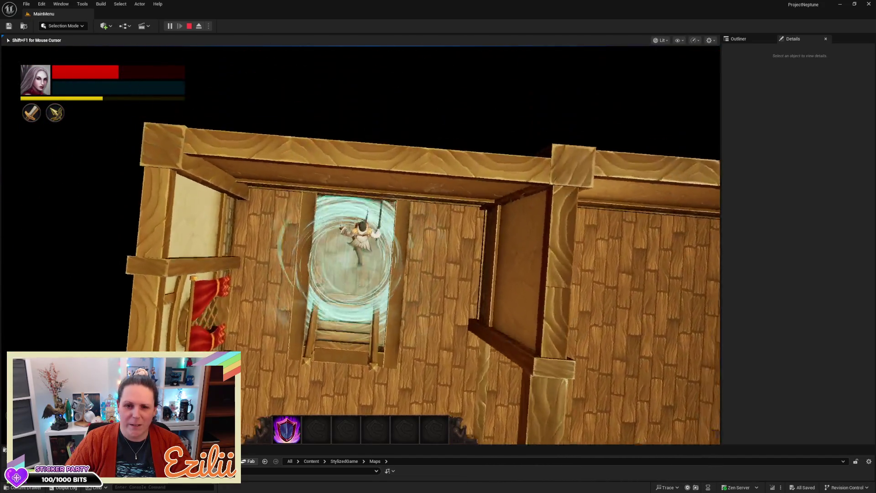
key("w")
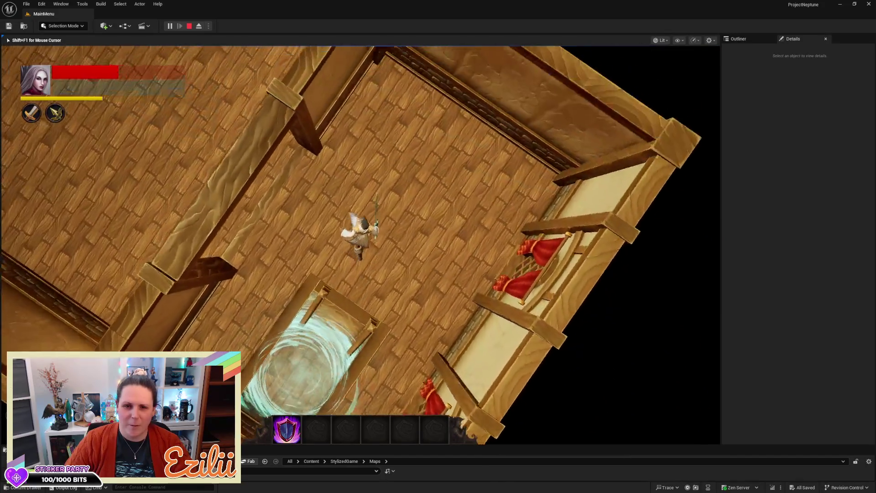
key("w")
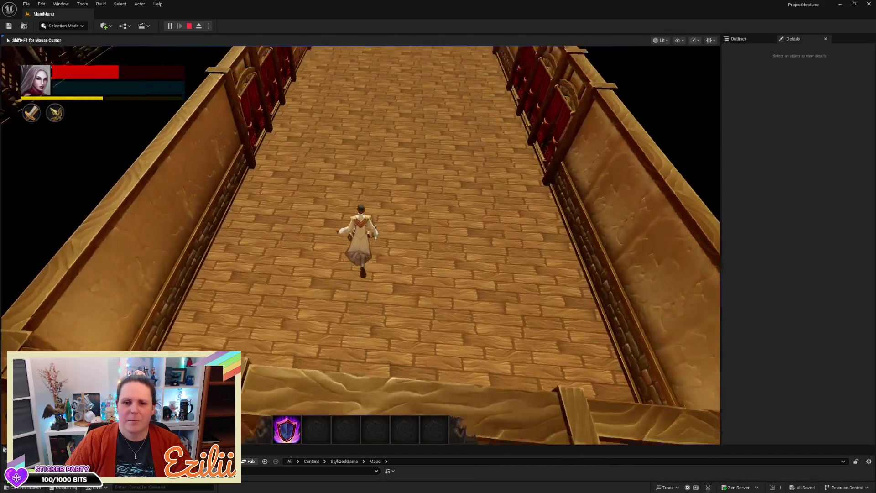
key("w")
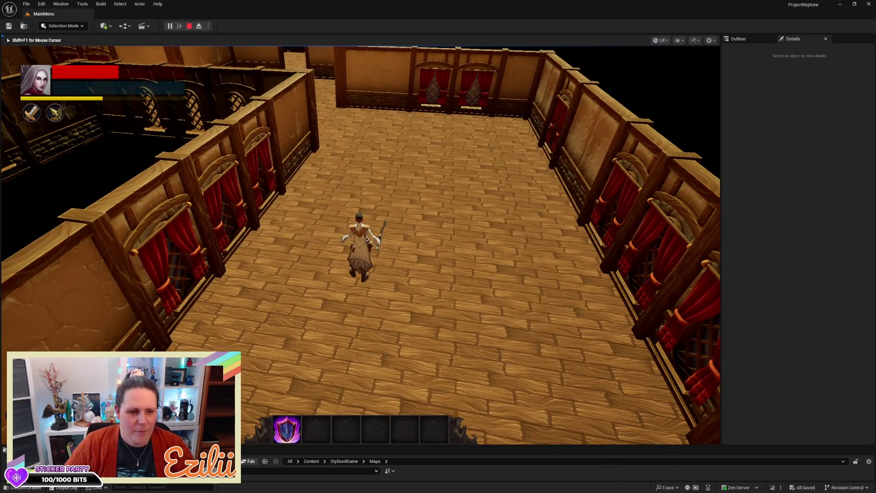
key("Escape")
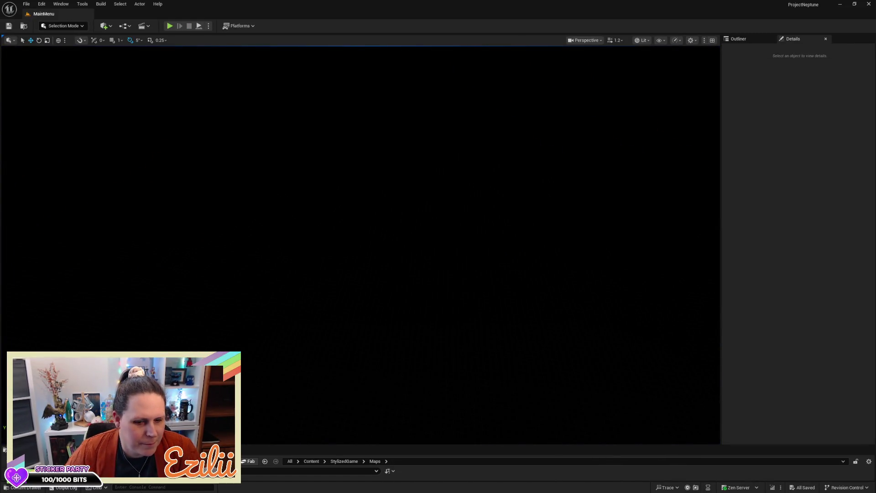
- Load the NewOpenWorld map from Maps, shrink the Content Browser and tilt the view over the forest
left_click(259, 449)
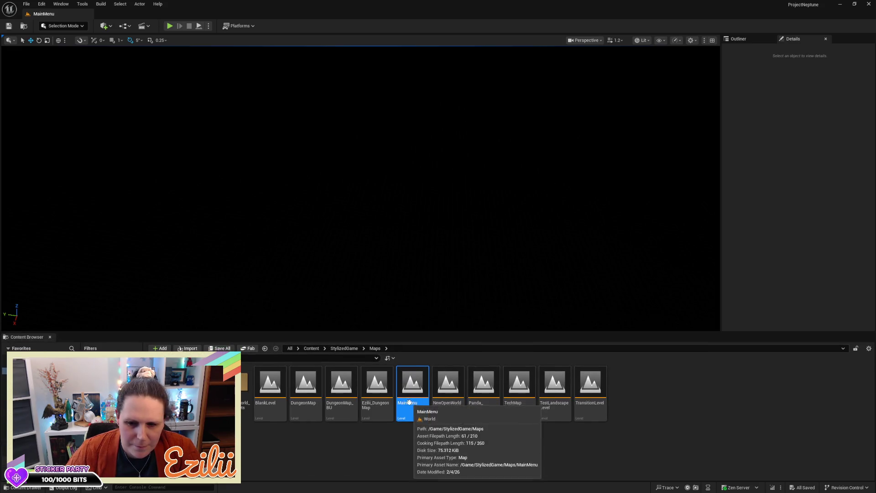
left_click(448, 396)
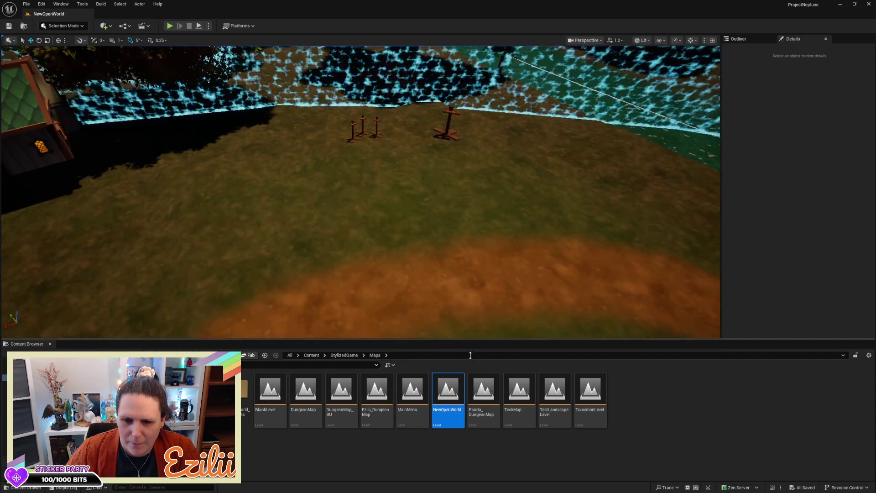
left_click_drag(461, 335, 499, 437)
mouse_move(479, 374)
left_mouse_down()
mouse_move(479, 417)
mouse_move(479, 282)
mouse_move(461, 246)
mouse_move(447, 247)
left_mouse_up()
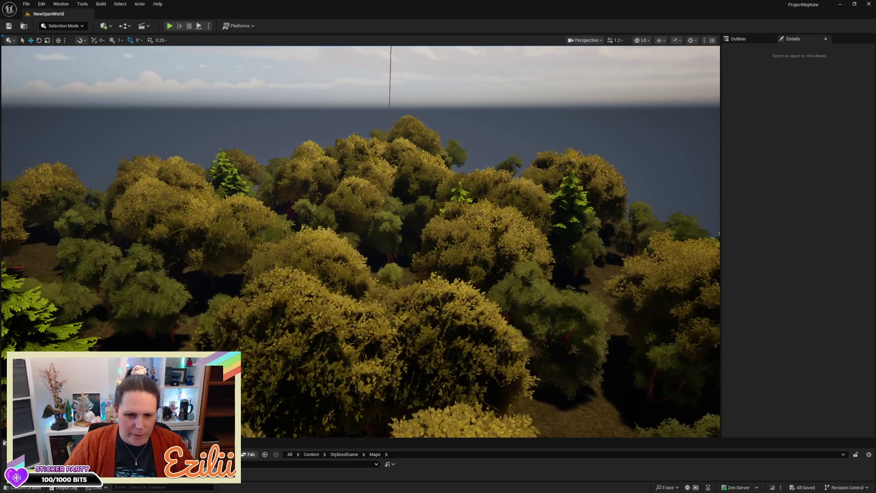
- Load the MainMenu map from the Content Browser, restore the viewport size and start Play
left_click(365, 328)
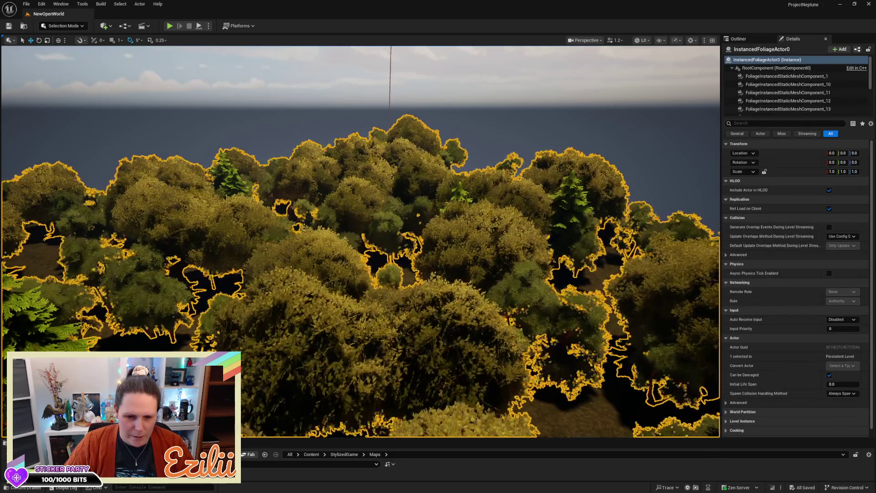
left_click_drag(257, 438, 256, 283)
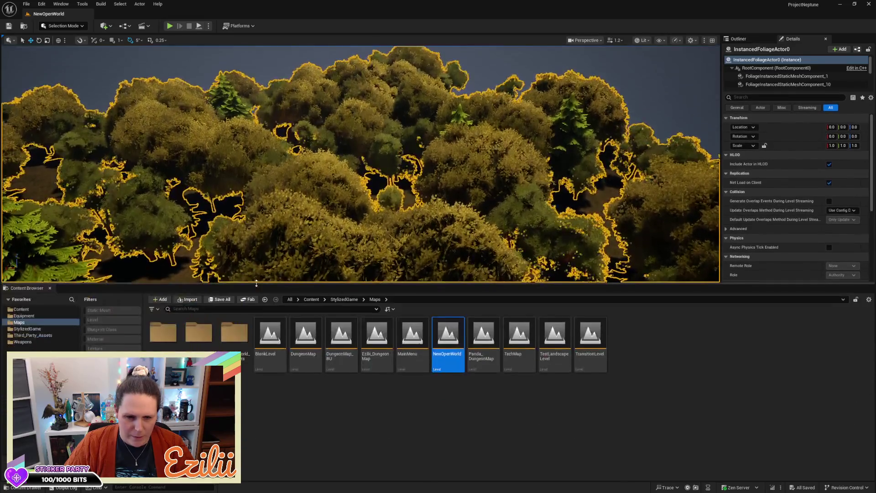
left_click(402, 350)
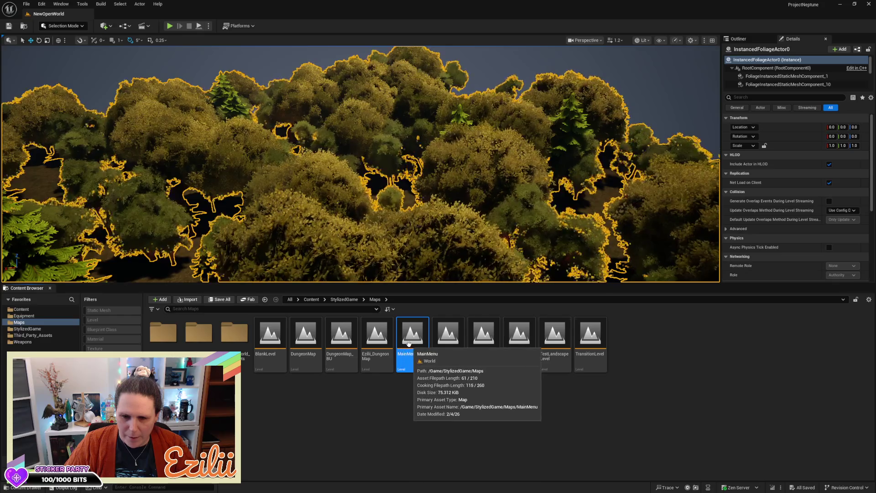
double_click(408, 343)
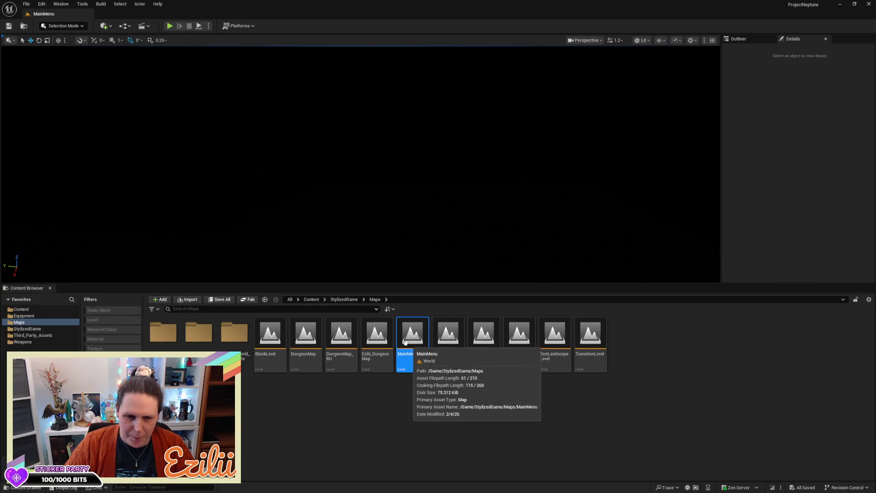
left_click_drag(397, 283, 415, 426)
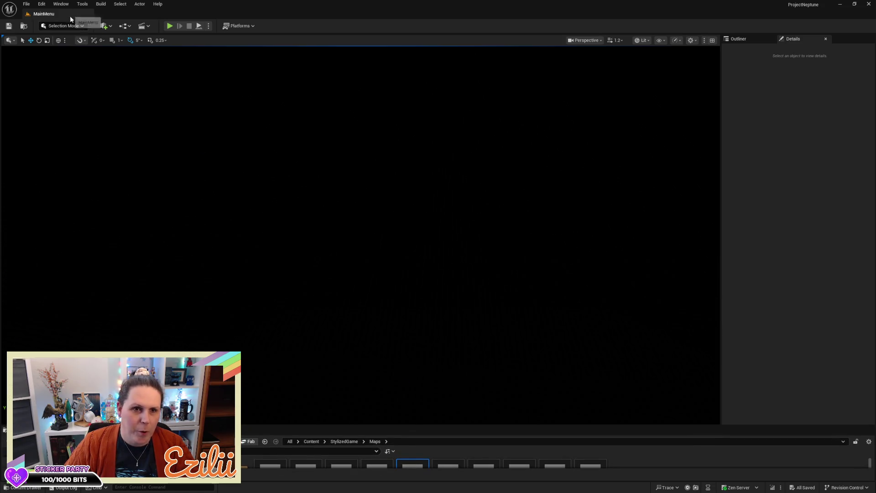
left_click(169, 26)
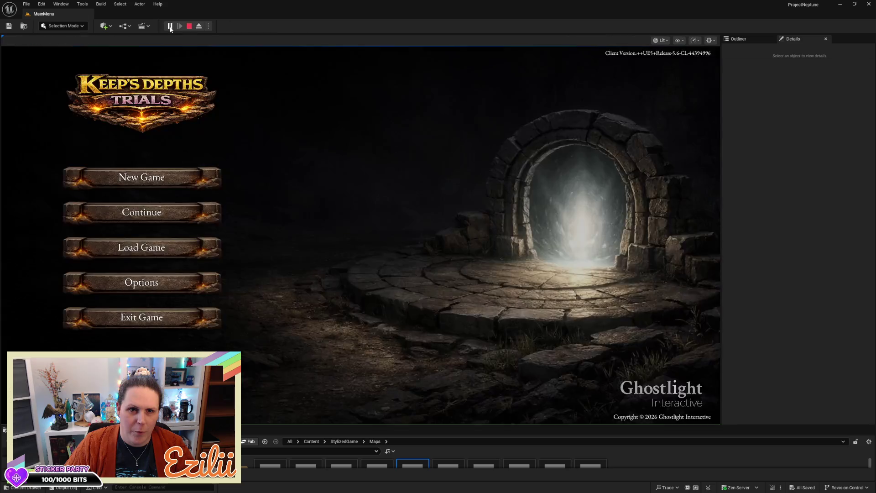
- Start a New Game, enter a character name and create the character
left_click(122, 187)
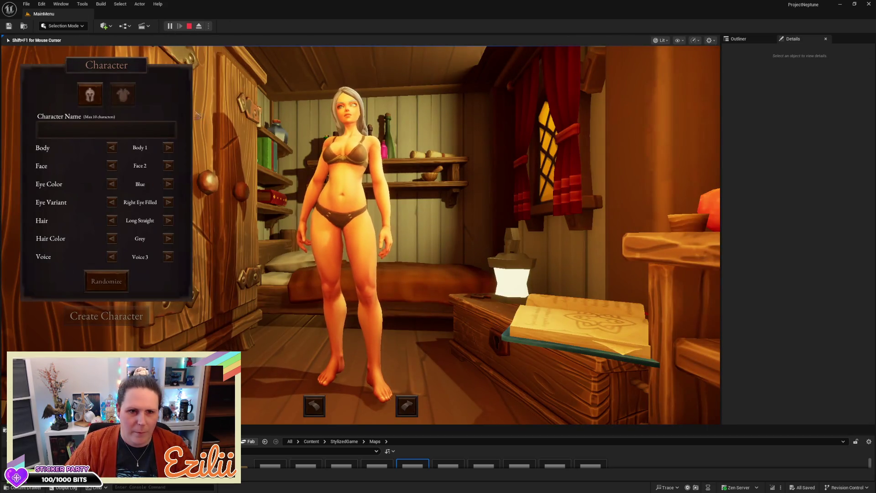
left_click(109, 133)
type("dae")
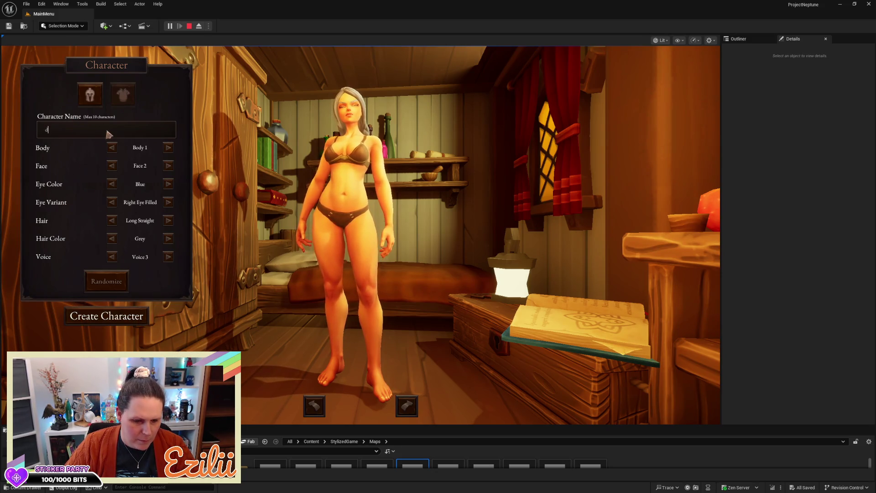
left_click(107, 316)
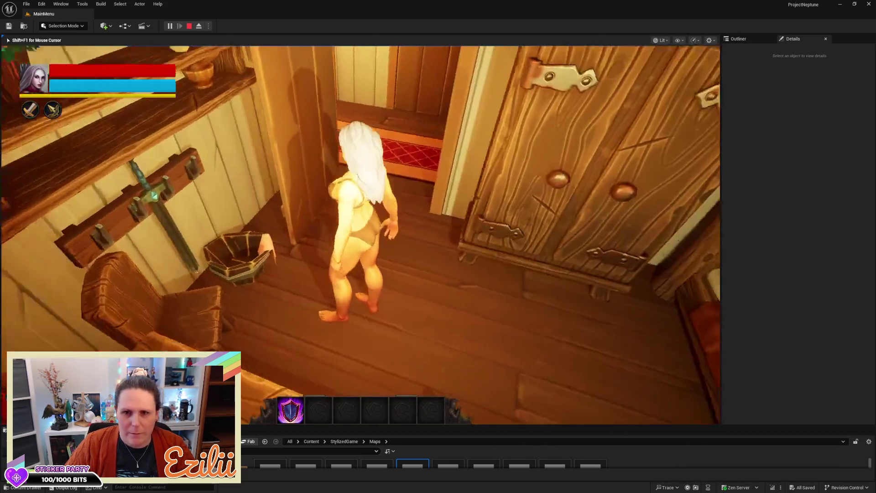
- Run out the door, down the tavern stairs and along the forest path, jumping twice
key("w")
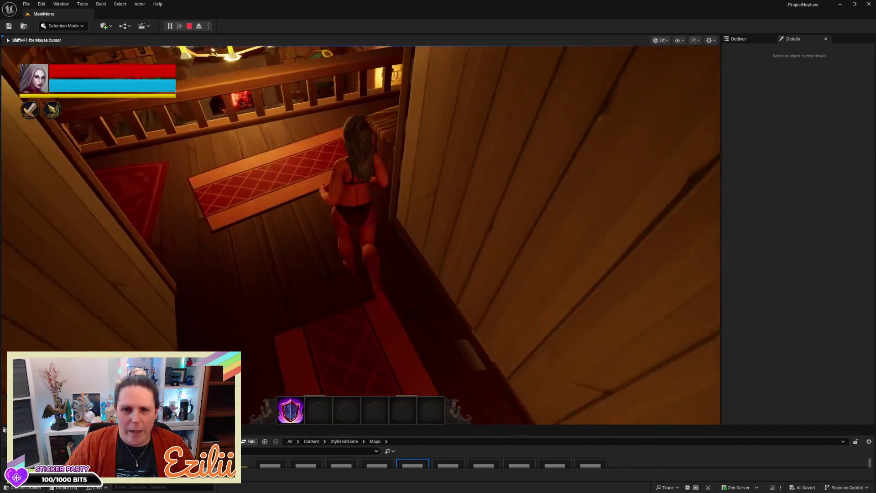
key("w")
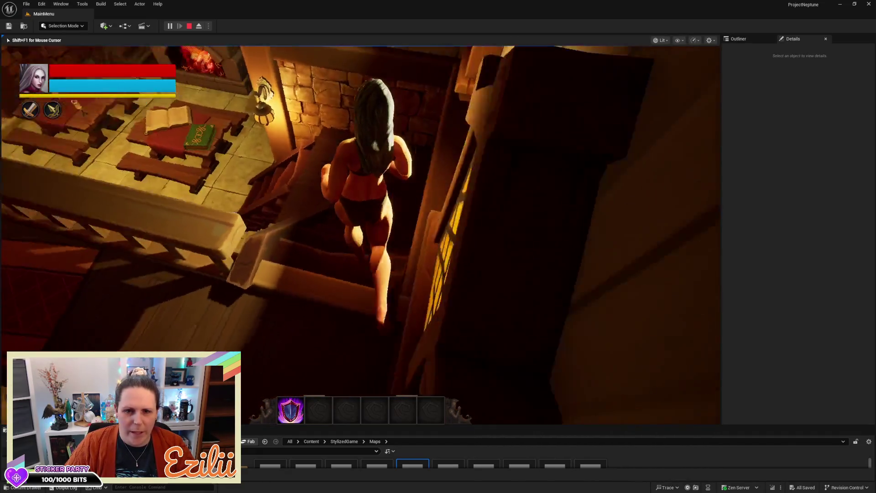
key("w")
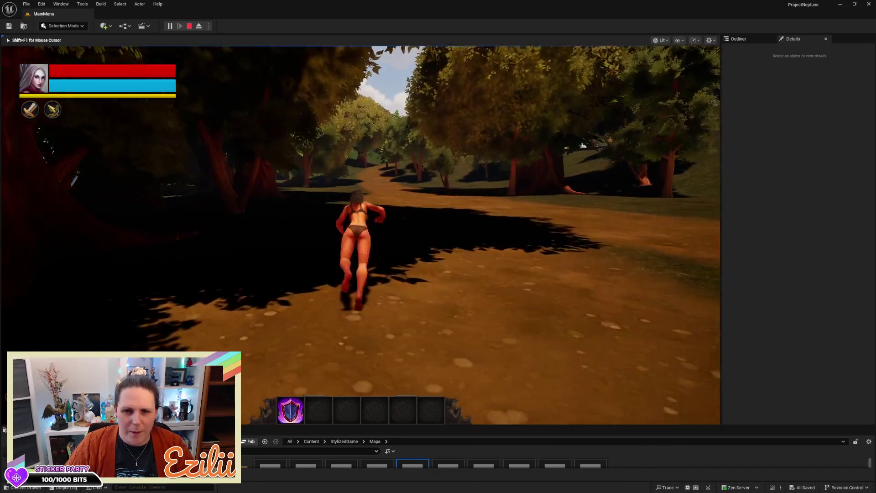
key("w")
key("w")
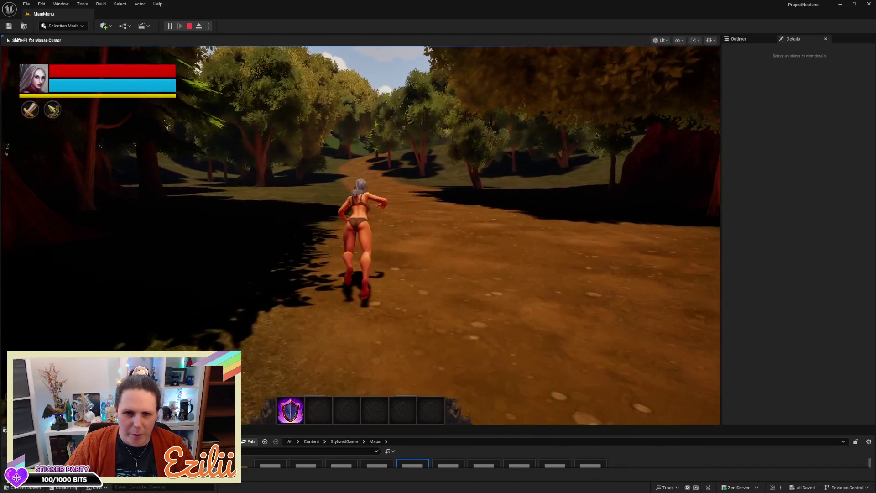
key("space")
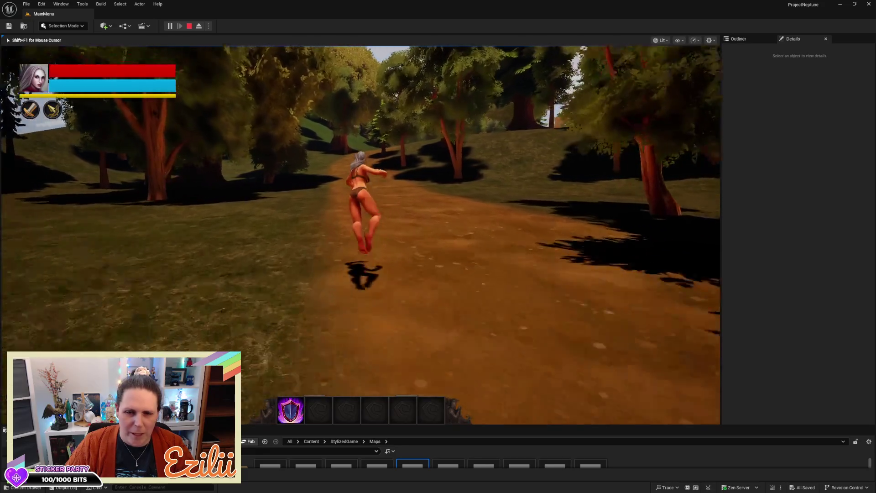
key("w")
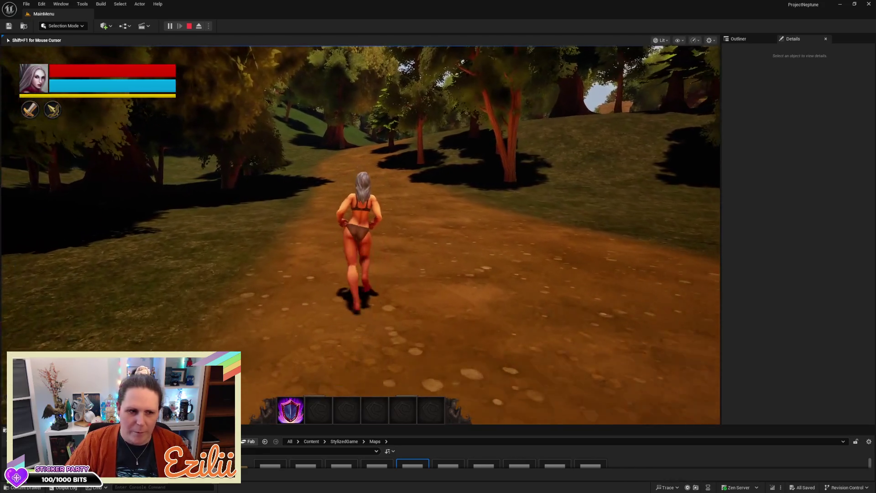
key("w")
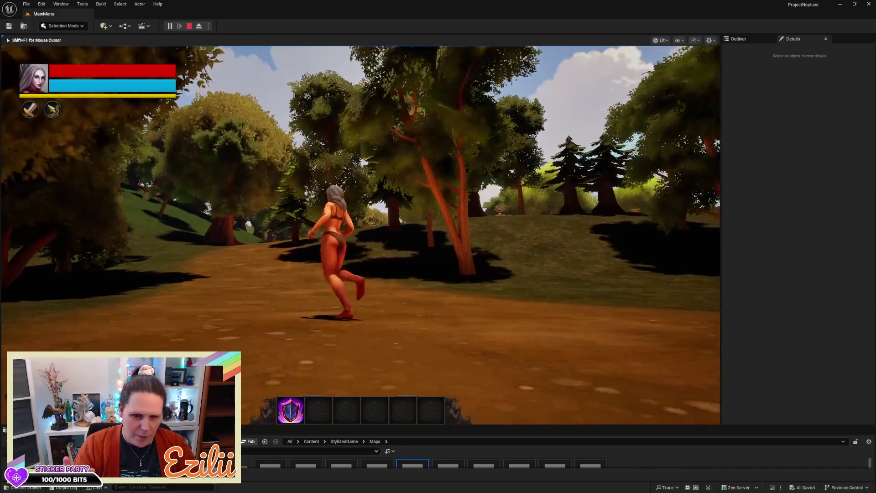
key("w")
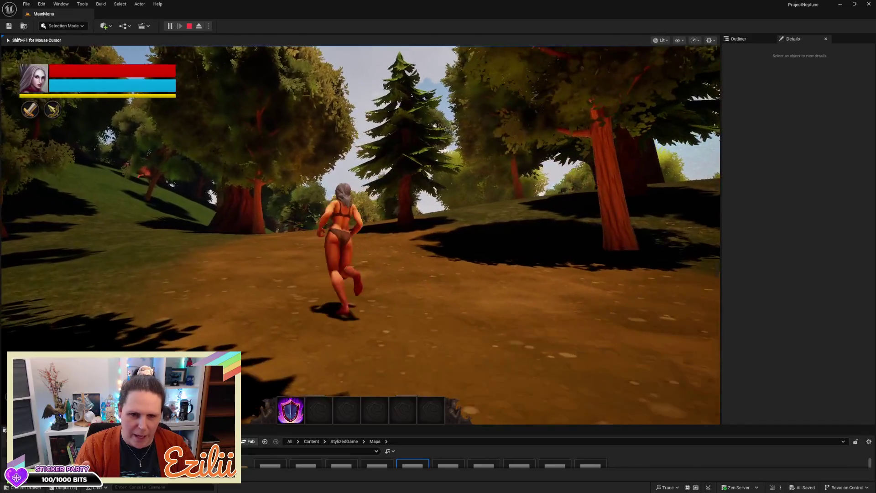
key("space")
key("w")
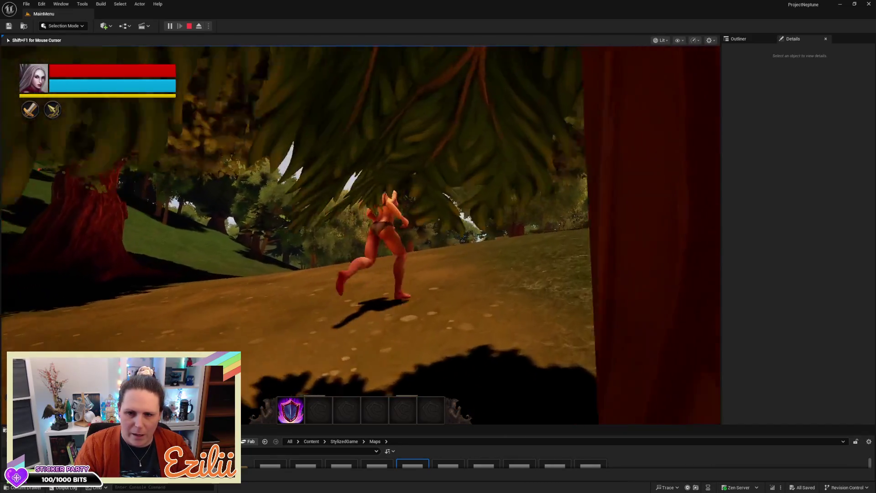
key("w")
key("w")
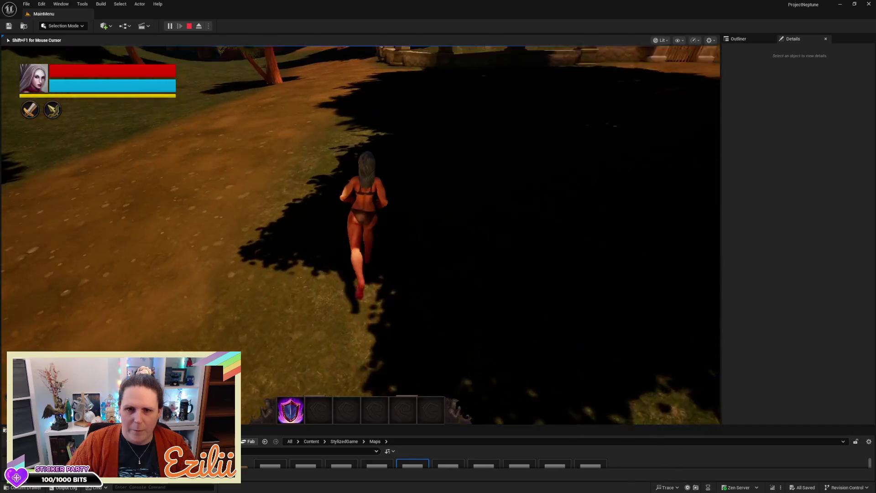
key("w")
key("w")
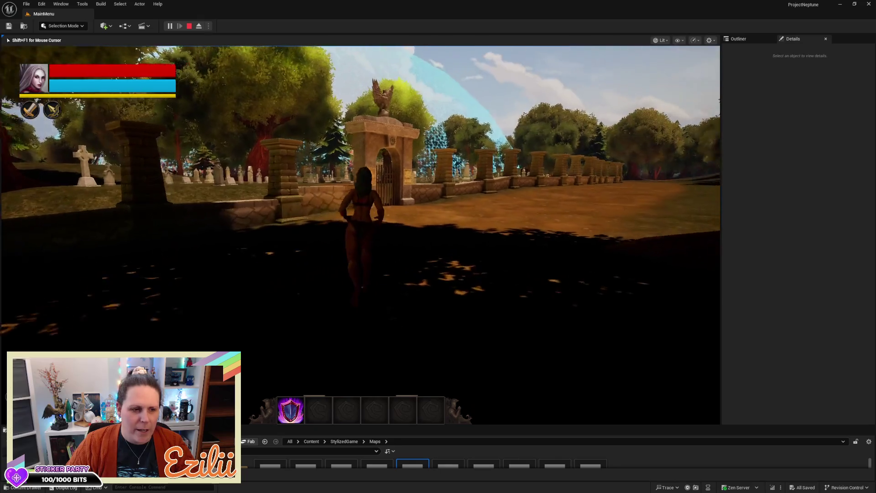
- Run and jump up the dirt road alongside the graveyard wall
key("w")
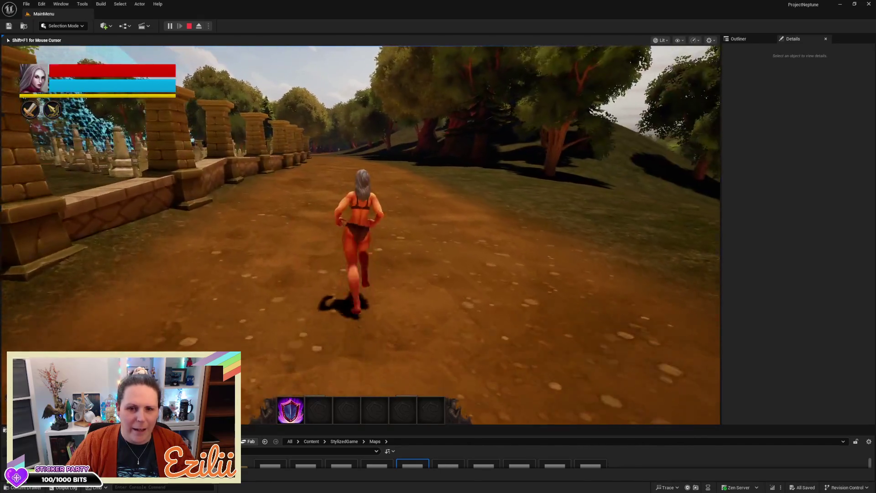
key("space")
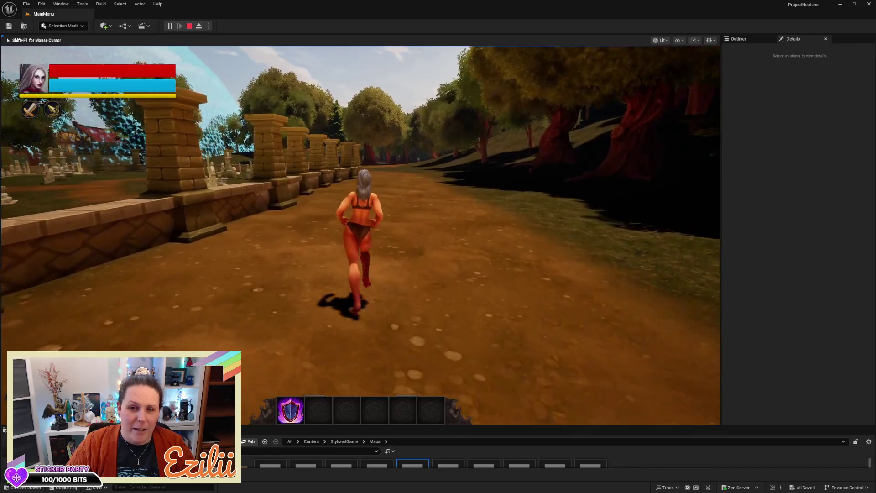
key("a")
key("space")
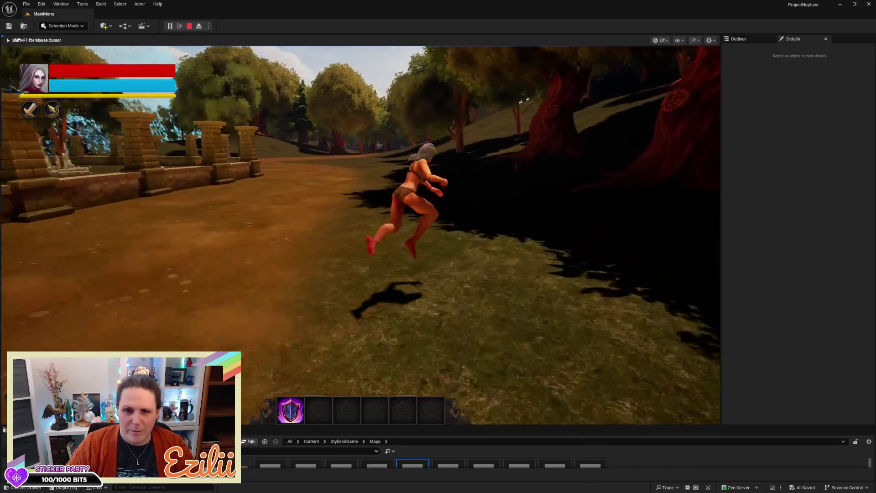
key("space")
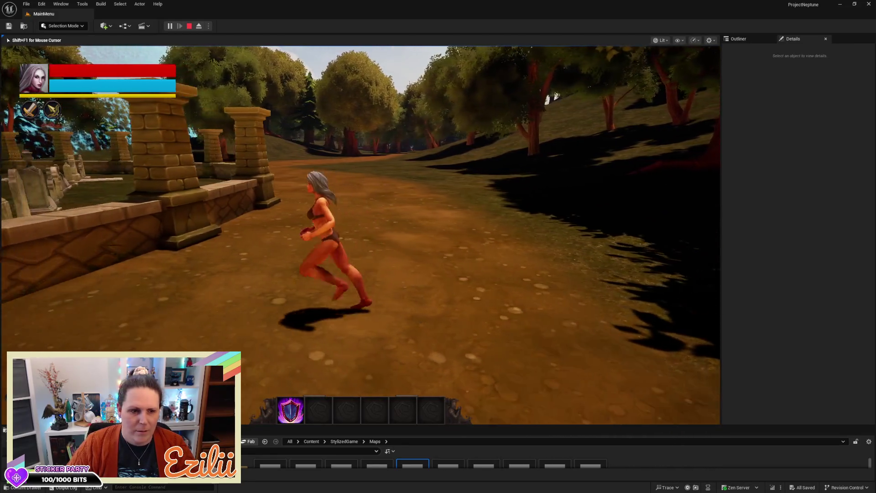
key("space")
key("space")
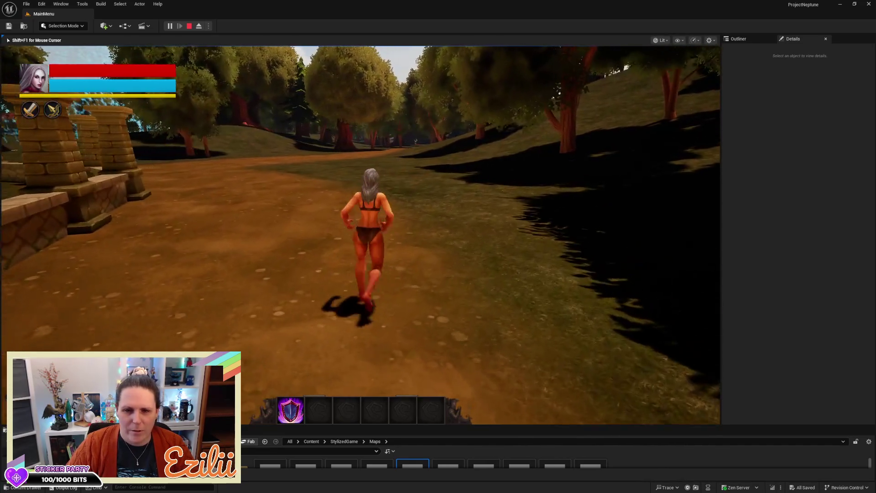
key("a")
key("space")
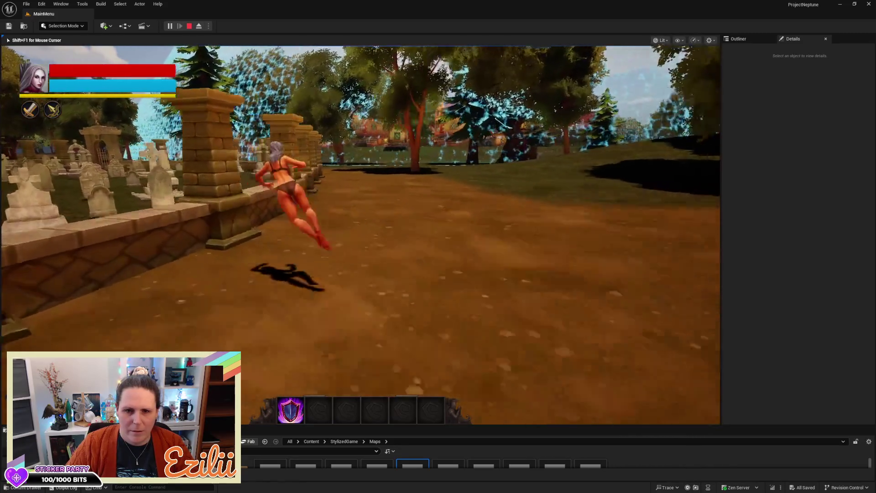
key("w")
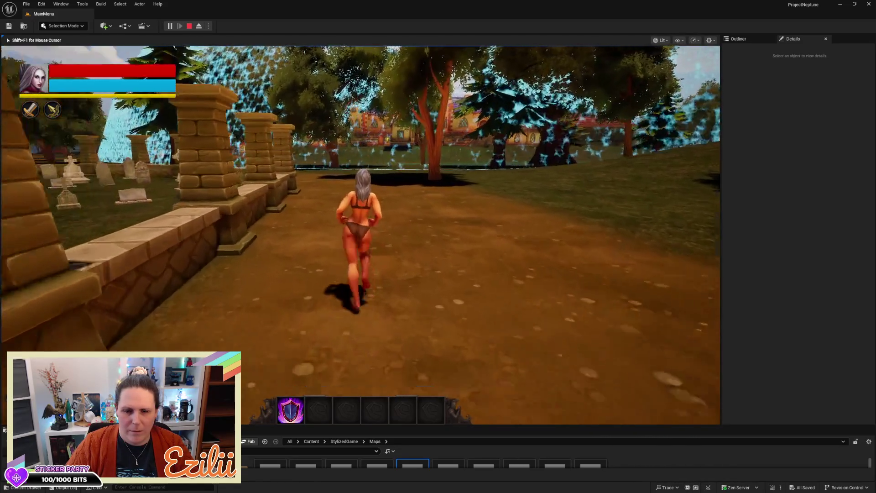
- Dodge right, run through the graveyard, hop over the low stone wall into the clearing
key("d")
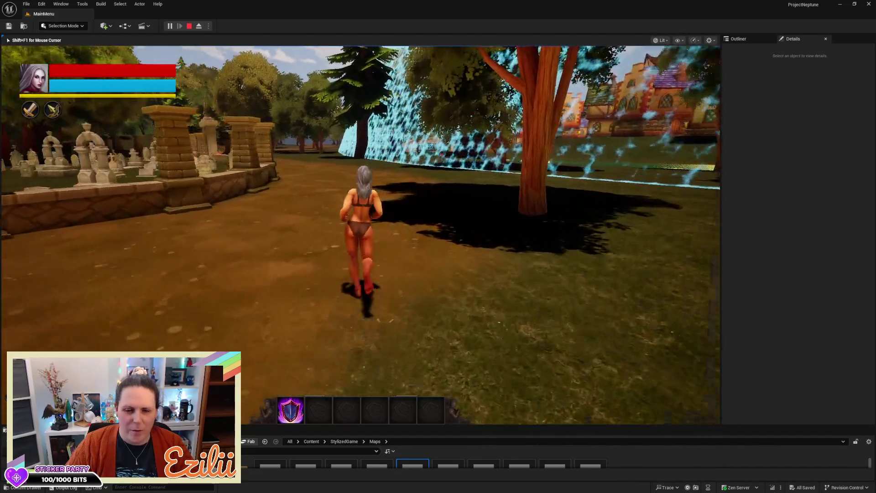
key("w")
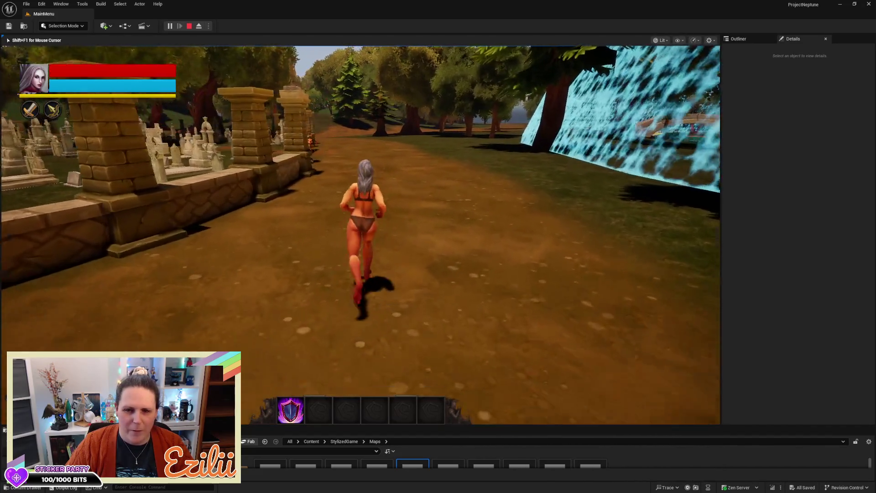
key("w")
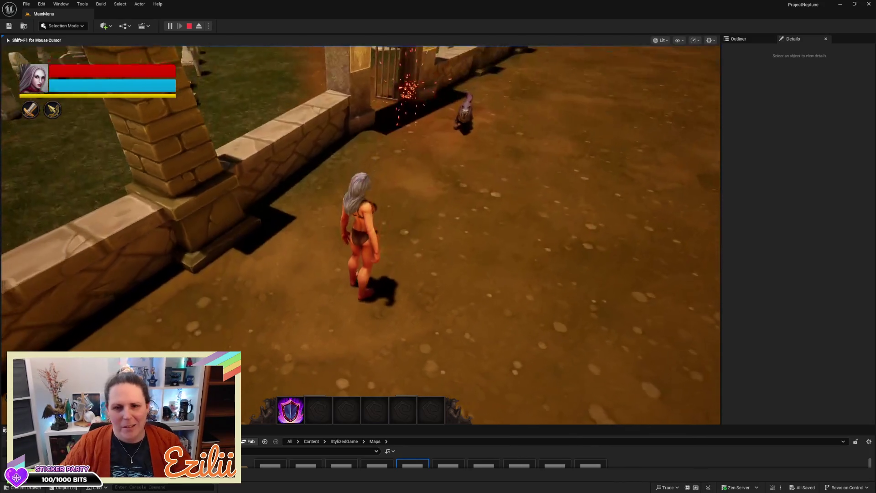
key("w")
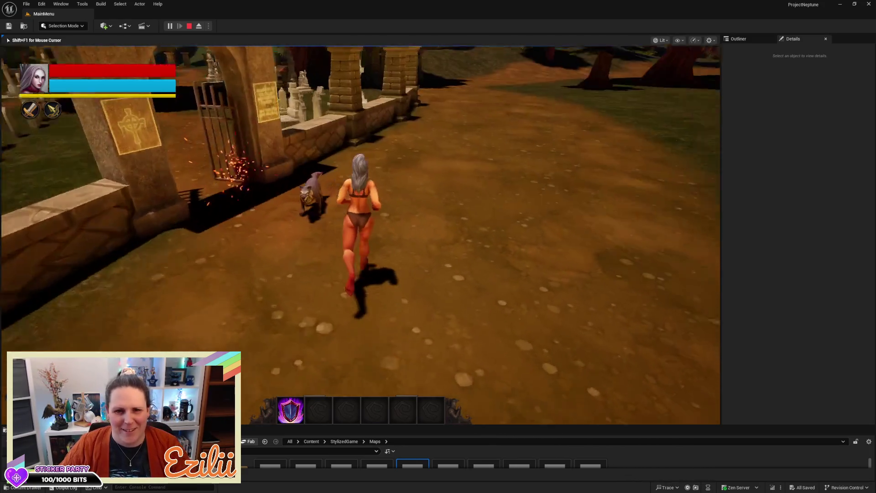
key("space")
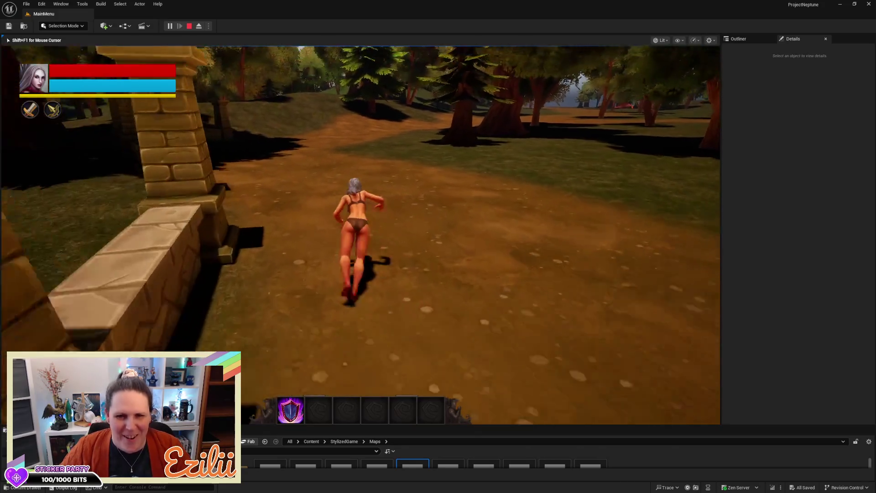
key("space")
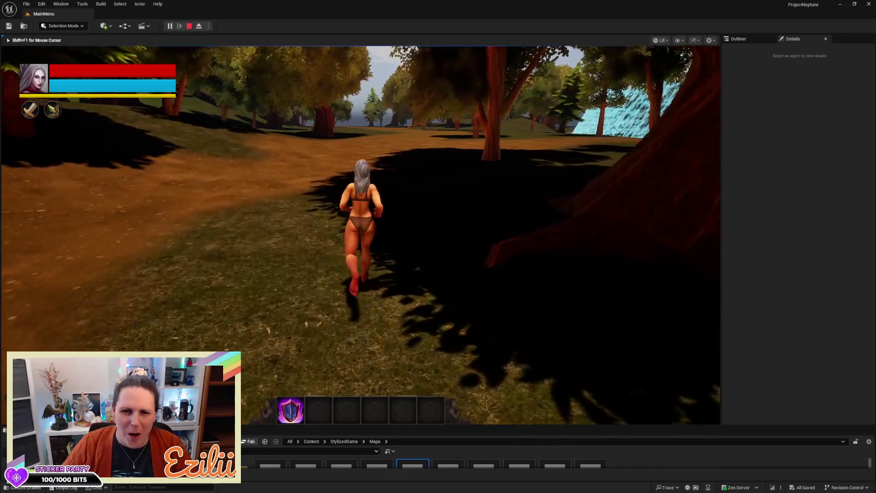
key("w")
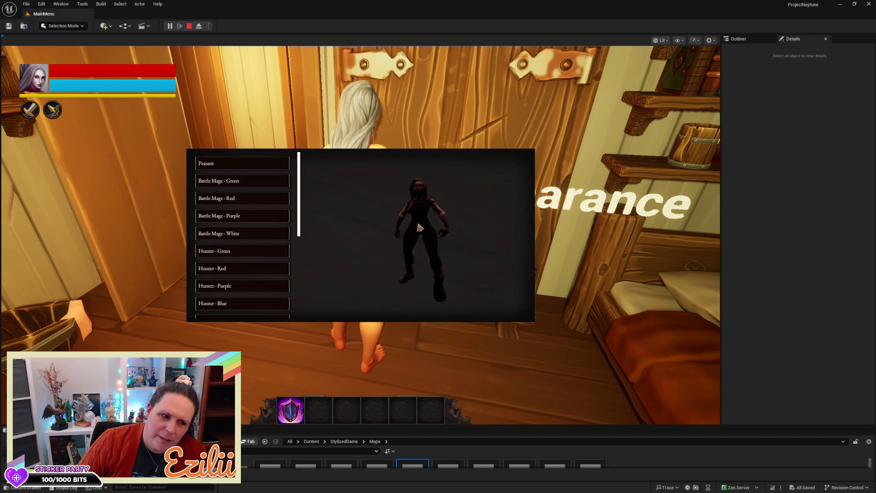
- Preview the Hunter - Red and Hunter - Purple outfits, then stop the play session
left_click(212, 220)
left_click(225, 271)
left_click(225, 285)
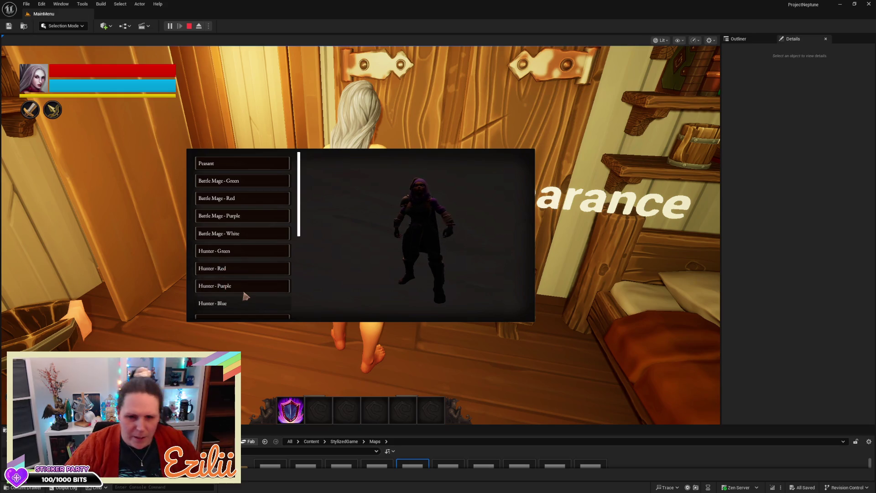
key("Escape")
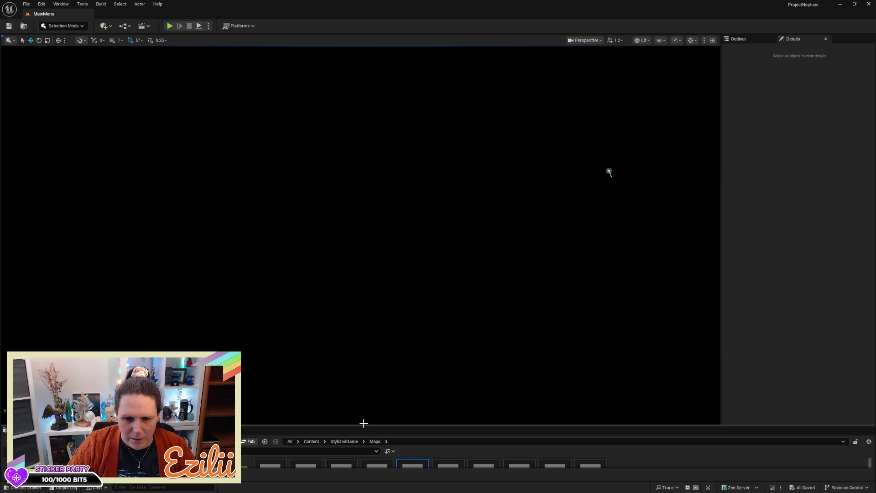
- Open the TechMap level from the Content Browser and start a playtest
left_click_drag(357, 424, 365, 353)
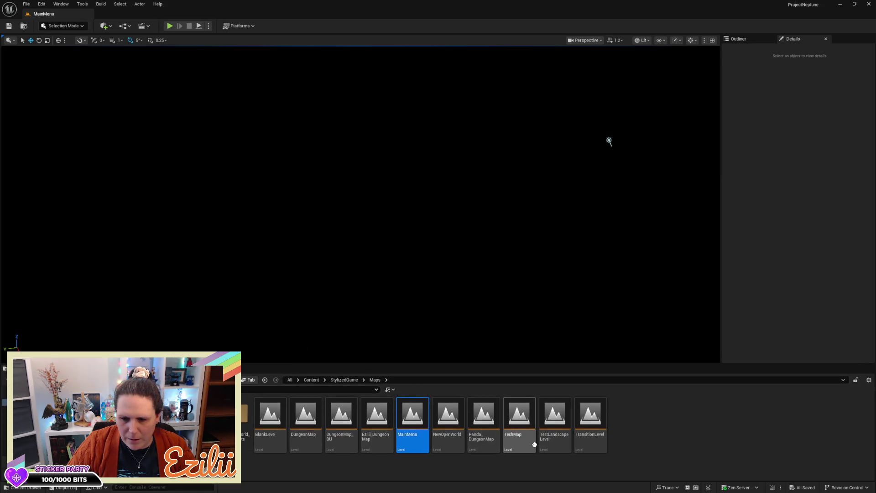
double_click(516, 434)
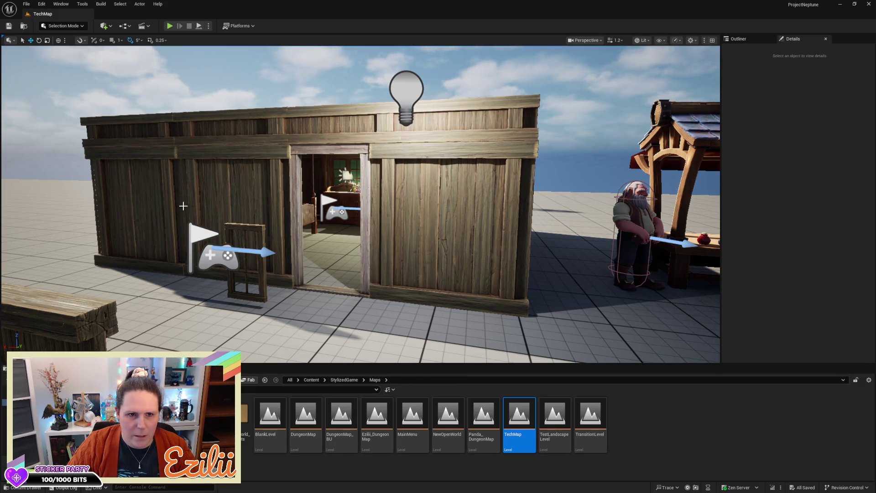
left_click(169, 25)
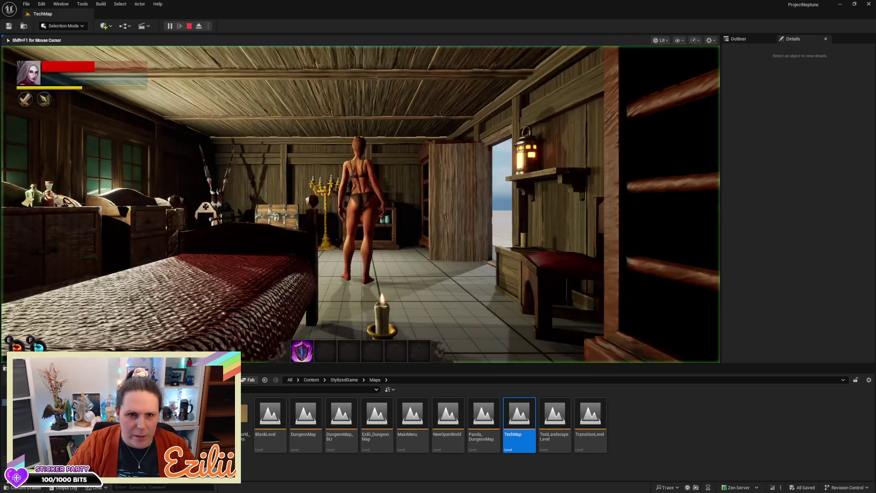
- Walk to the wardrobe, open its outfit menu, stop playing, then select the NewOpenWorld level
key("w")
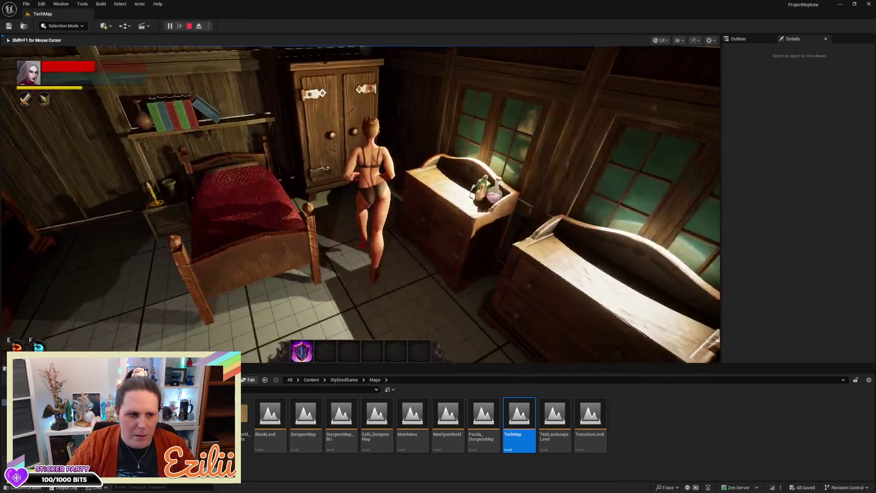
key("e")
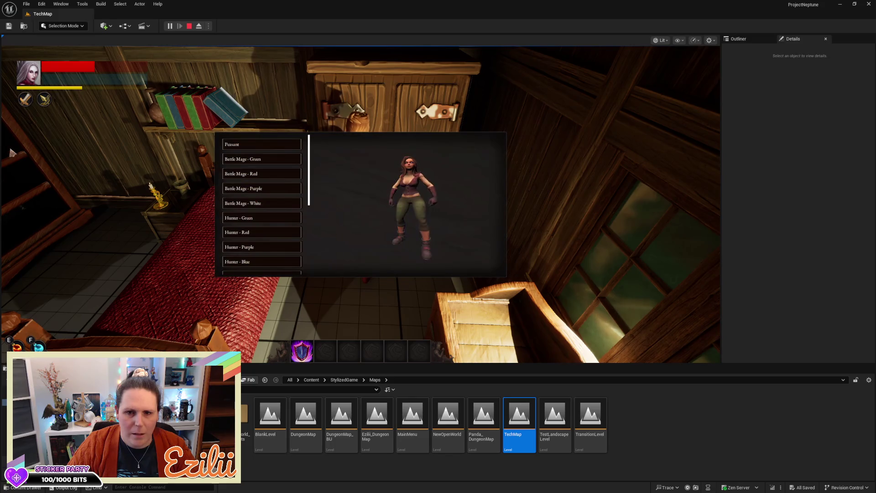
key("Escape")
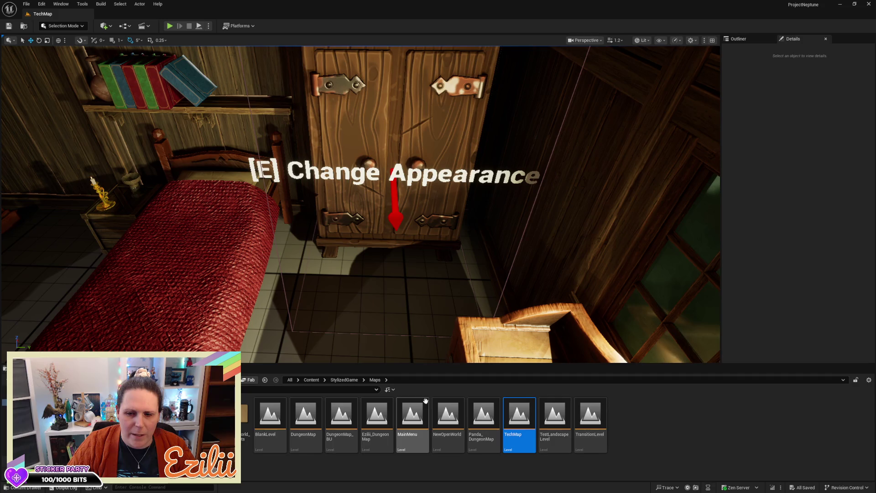
left_click(441, 422)
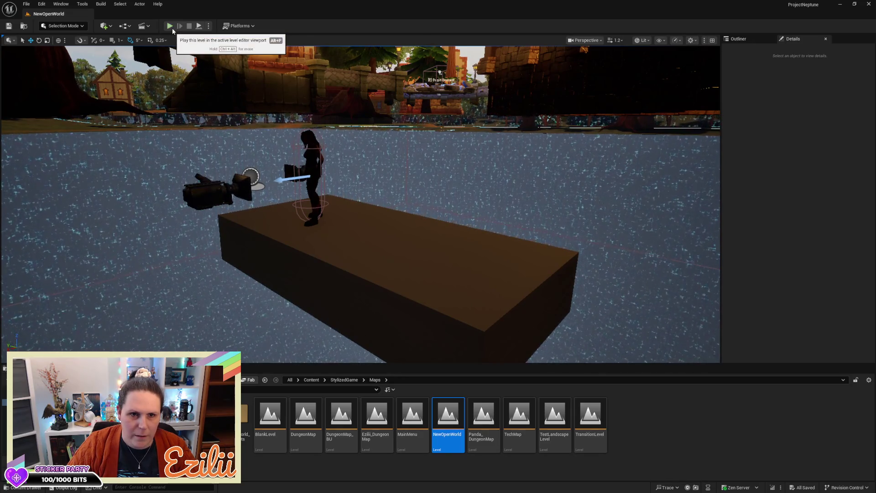
- Add a point light from Quick Add and move it onto the platform beside the character
left_click(104, 26)
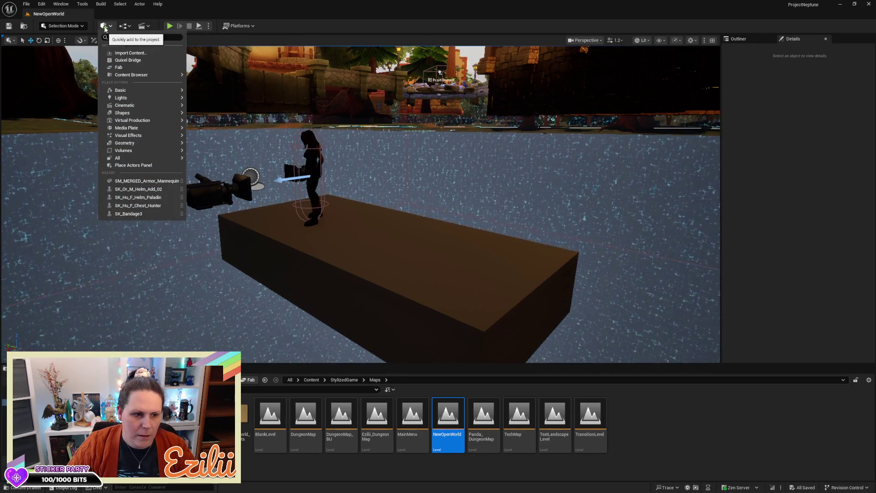
mouse_move(129, 93)
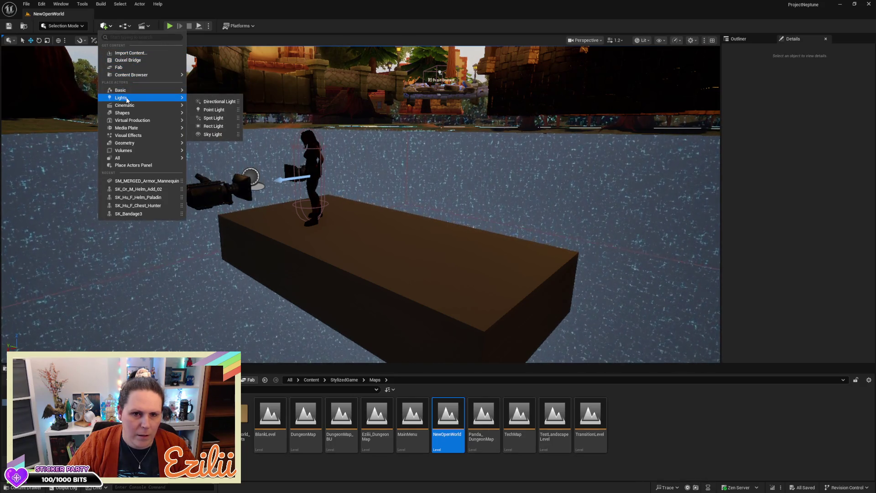
left_click(210, 110)
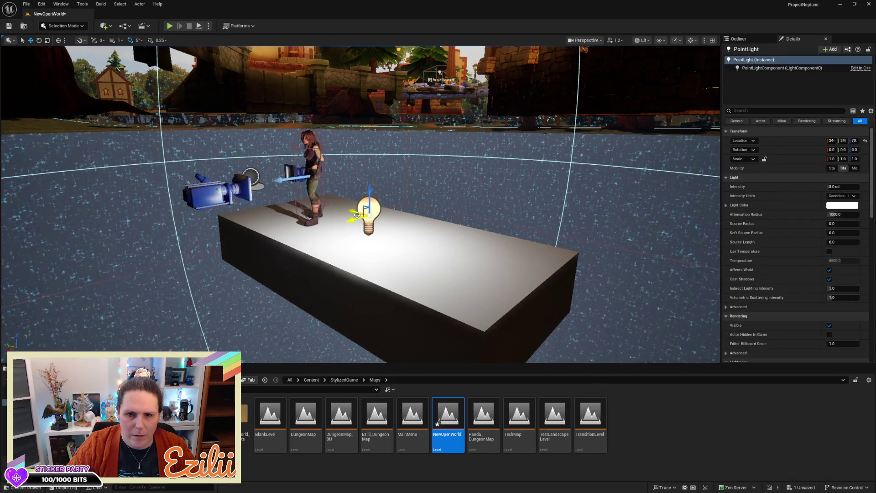
mouse_move(355, 218)
left_mouse_down()
mouse_move(309, 226)
mouse_move(254, 203)
mouse_move(237, 182)
mouse_move(242, 205)
mouse_move(260, 215)
mouse_move(249, 209)
left_mouse_up()
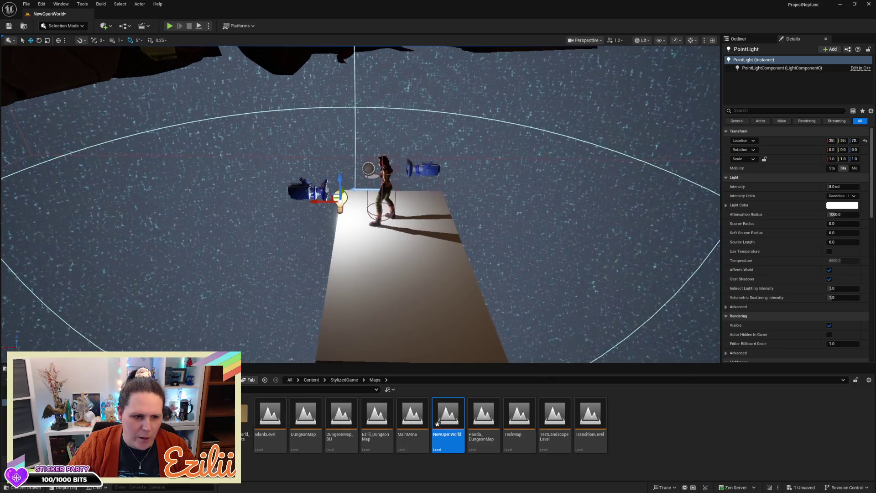
mouse_move(249, 210)
left_mouse_down()
mouse_move(306, 217)
mouse_move(302, 200)
mouse_move(274, 198)
mouse_move(296, 183)
mouse_move(298, 134)
left_mouse_up()
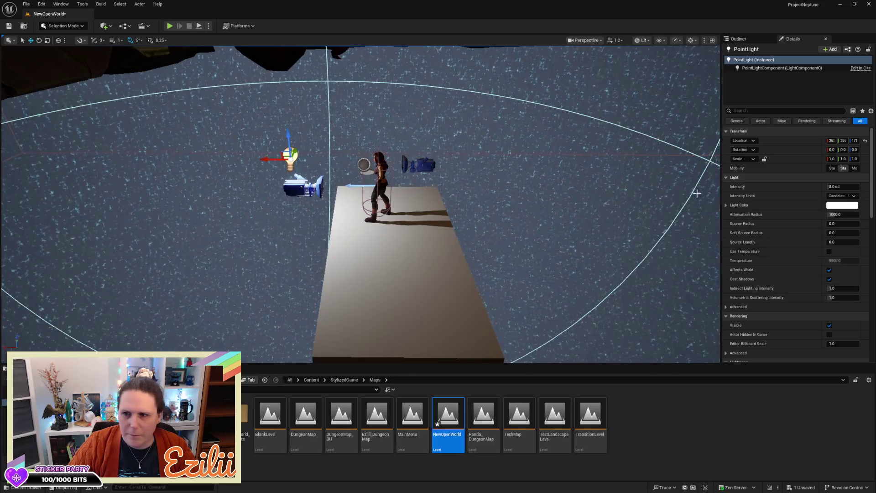
- Raise the point light's intensity to about 19.37 cd, tint it gold, and start a playtest
mouse_move(830, 187)
left_mouse_down()
mouse_move(848, 187)
mouse_move(840, 212)
mouse_move(853, 213)
mouse_move(839, 212)
left_mouse_up()
left_click(842, 205)
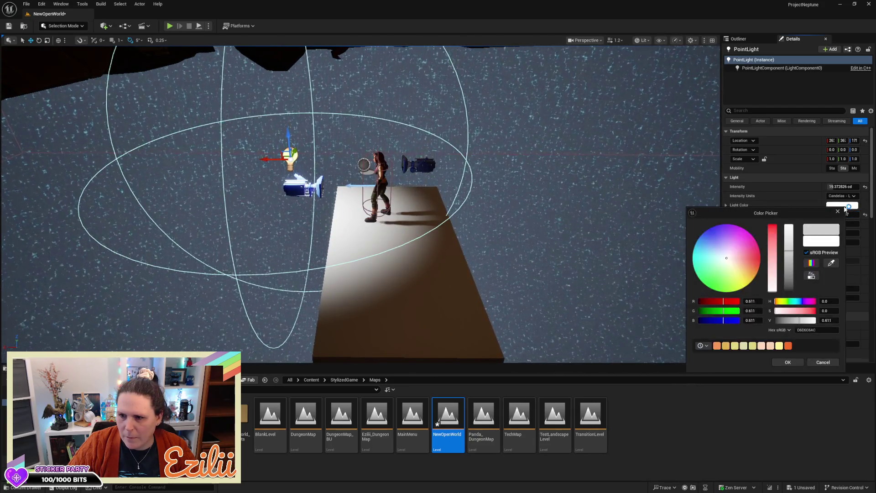
left_click(726, 347)
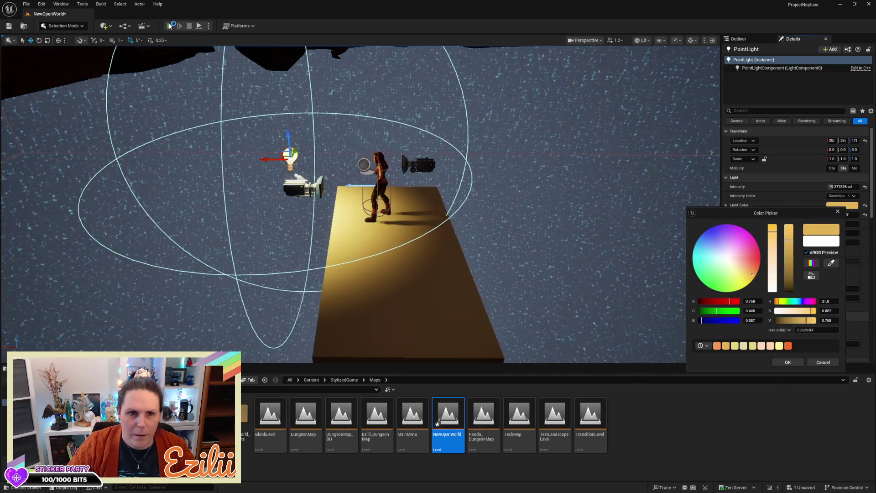
left_click(169, 26)
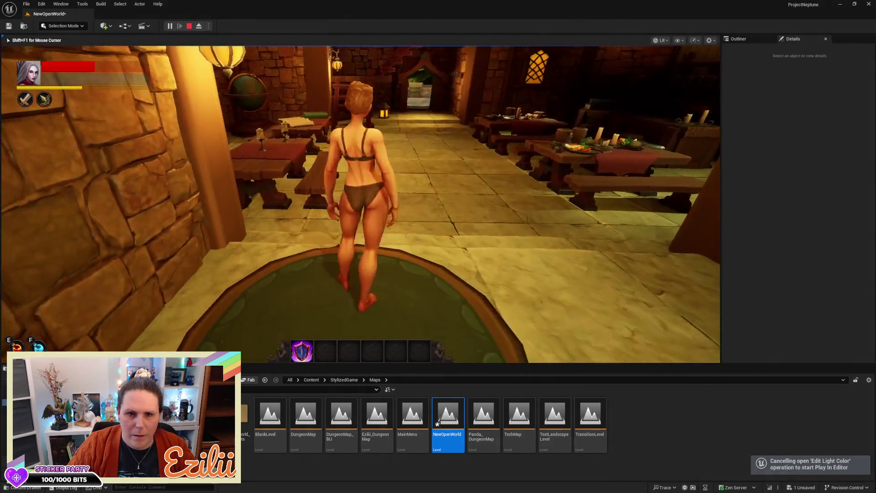
- Run upstairs to the bedroom wardrobe and open its Change Appearance menu
key("w")
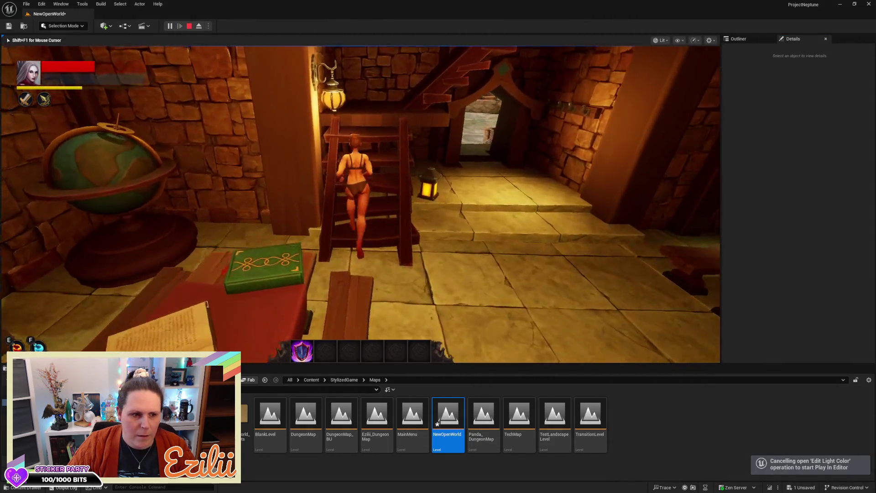
key("w")
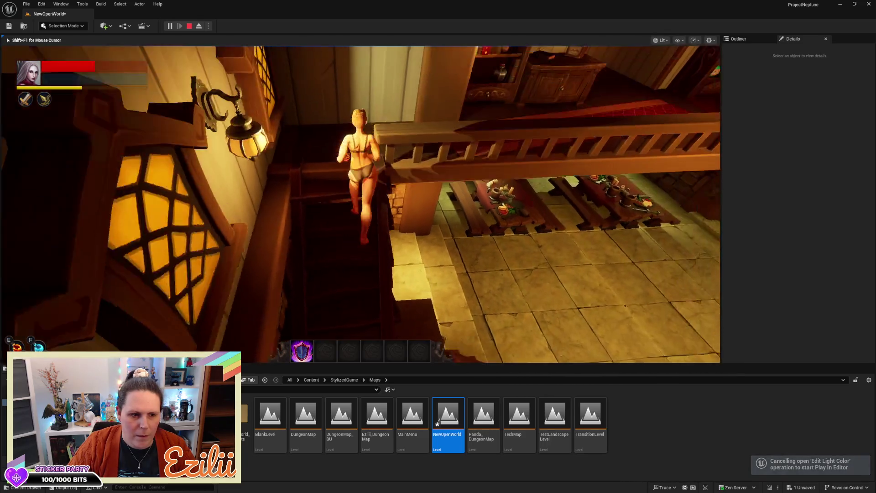
key("w")
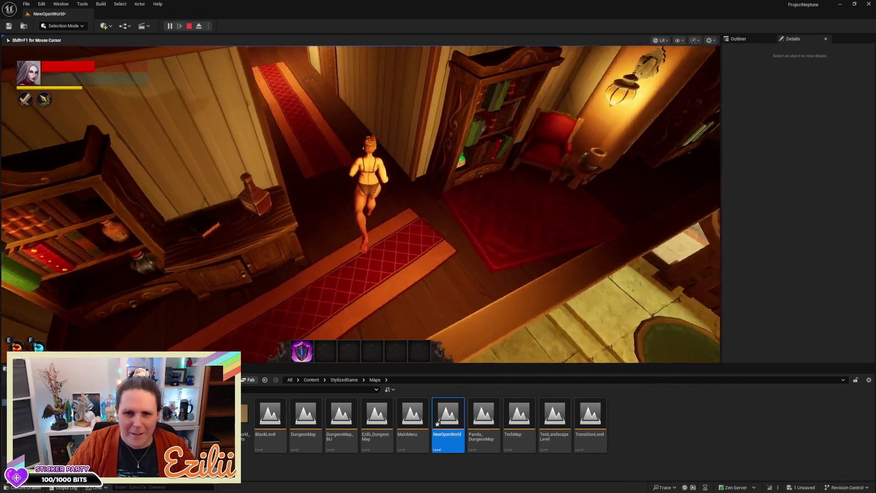
key("w")
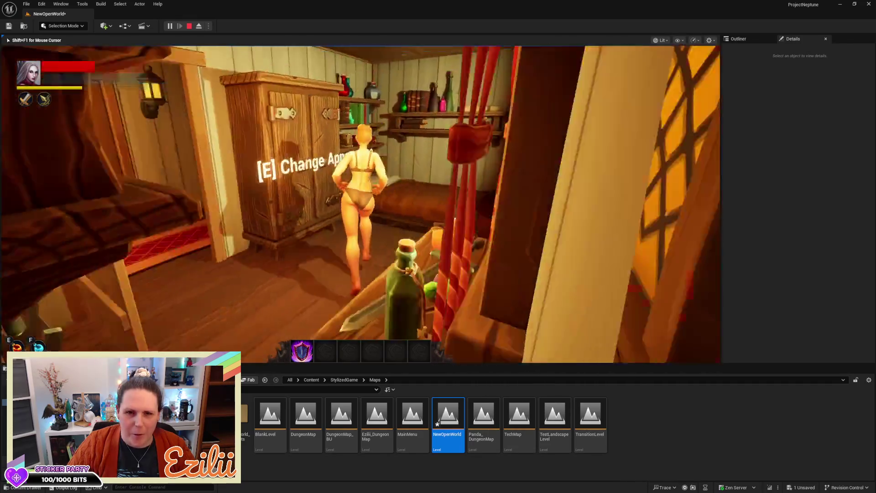
key("e")
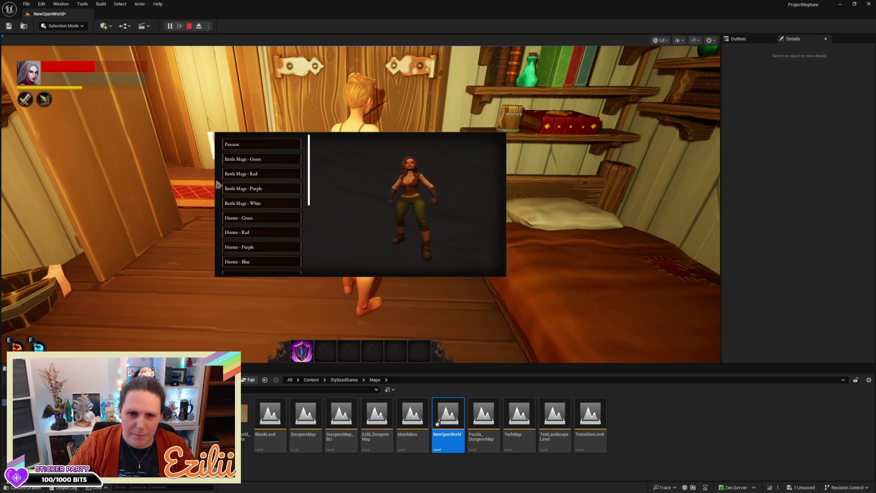
- Preview the Battle Mage Purple and White, Hunter Red and Purple, and a helmeted Sentinel outfit
left_click(243, 188)
left_click(249, 204)
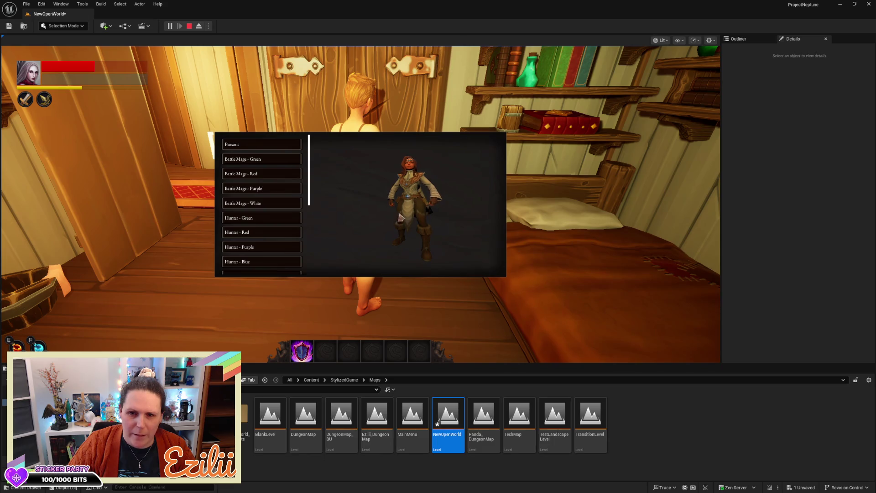
left_click(246, 218)
left_click(249, 234)
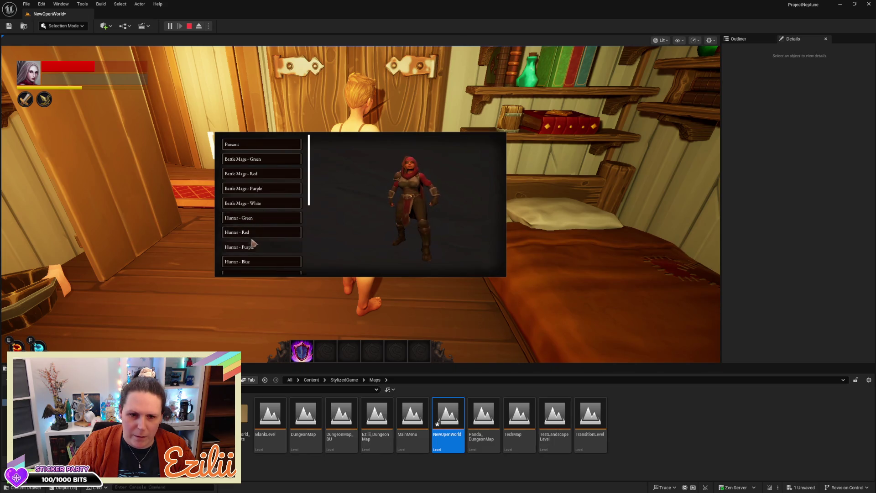
left_click(253, 248)
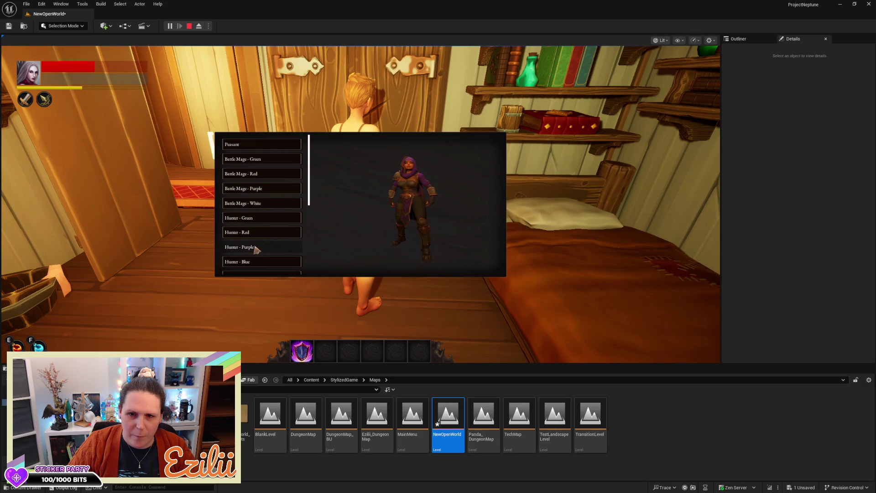
scroll(259, 265, "down", 2)
left_click(265, 265)
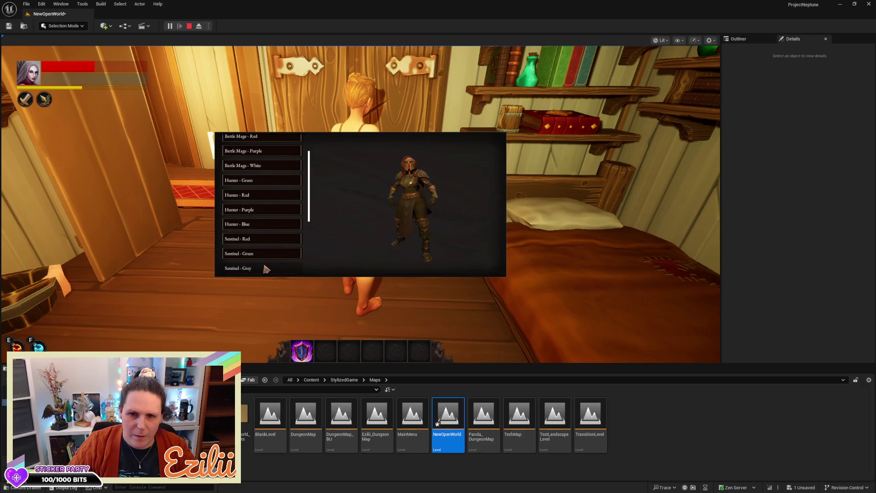
- Re-try Hunter Red, Battle Mage Purple and Battle Mage Red, then stop the playtest
scroll(263, 254, "up", 2)
left_click(265, 223)
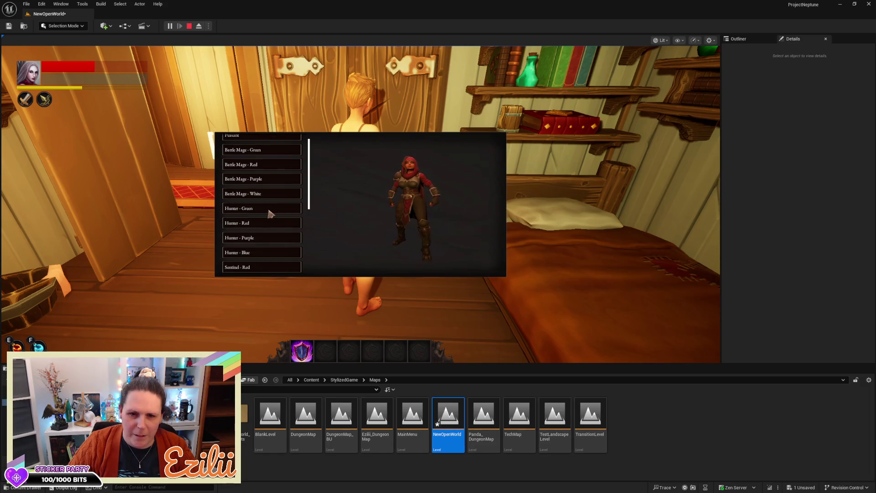
left_click(271, 209)
left_click(273, 194)
left_click(276, 180)
left_click(277, 164)
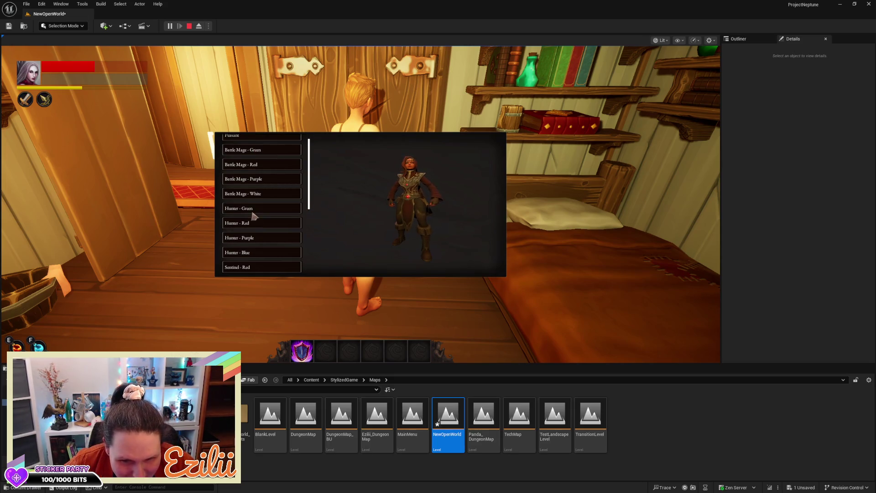
scroll(253, 217, "up", 1)
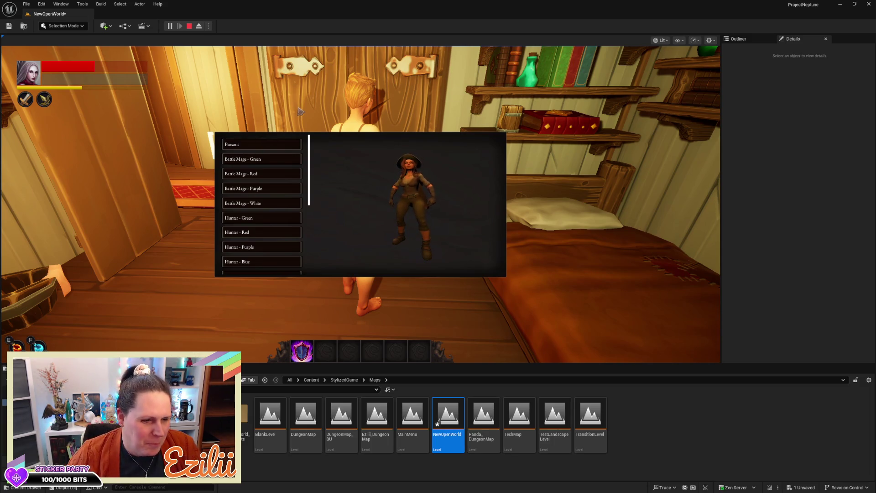
key("Escape")
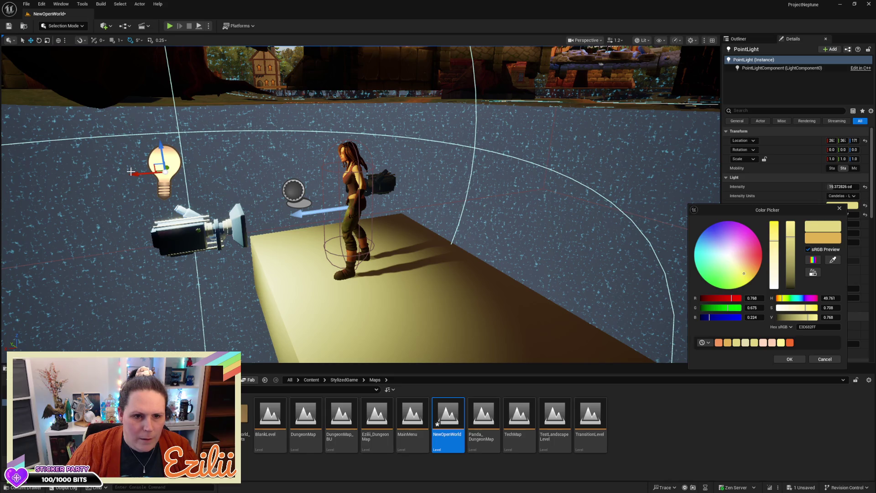
- Slide the point light further along the platform, save the level, and start a new playtest
left_click_drag(144, 170, 214, 167)
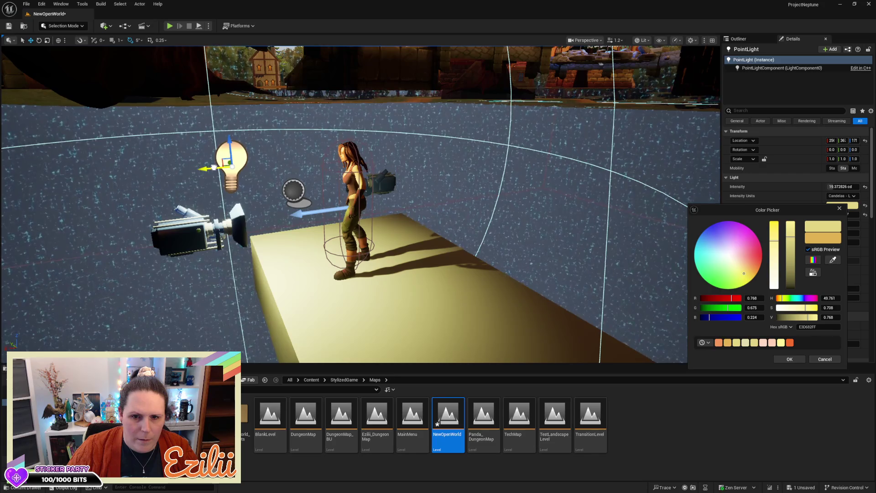
key("ctrl+s")
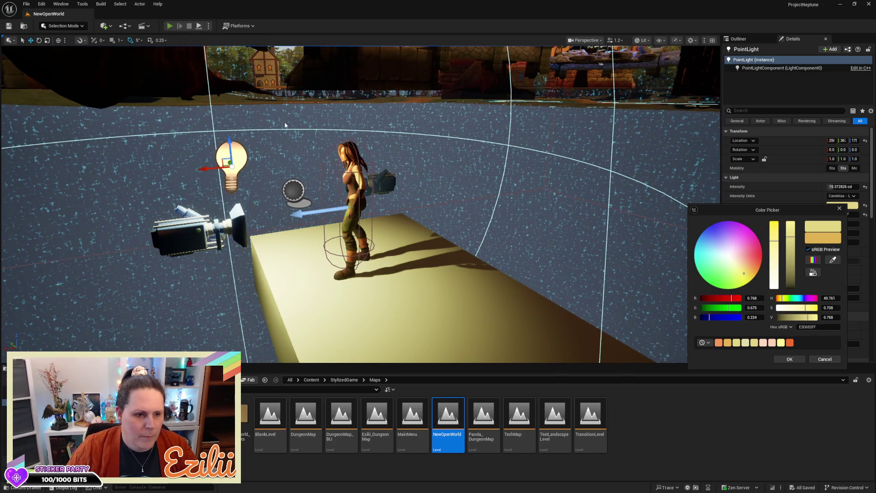
key("alt+p")
key("w")
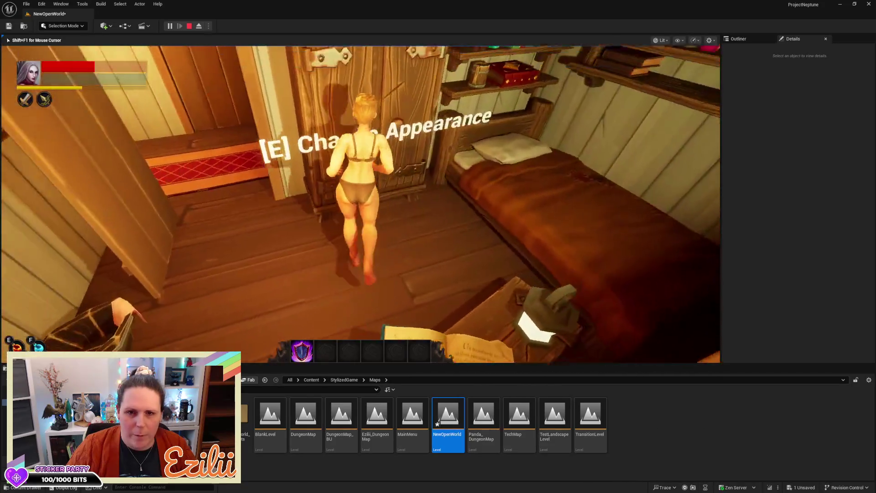
- Open the wardrobe menu and preview Hunter Green, Hunter Purple, Sentinel Green and Crusader Red outfits
key("e")
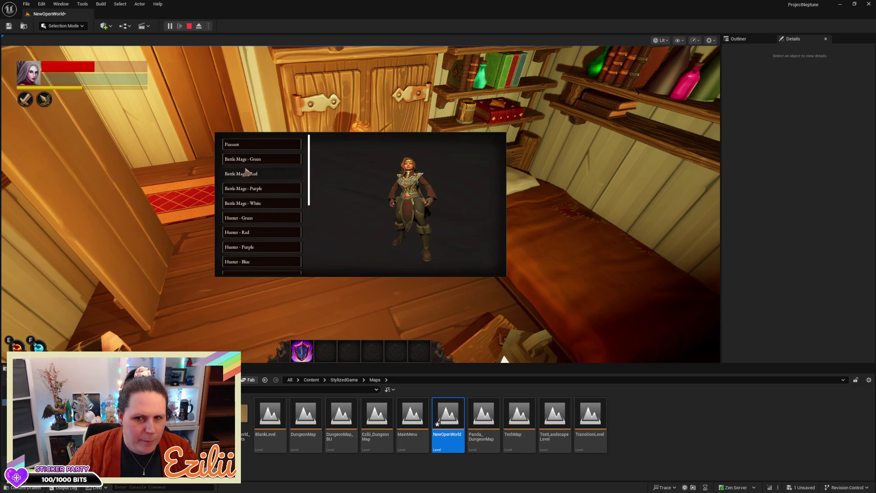
left_click(262, 218)
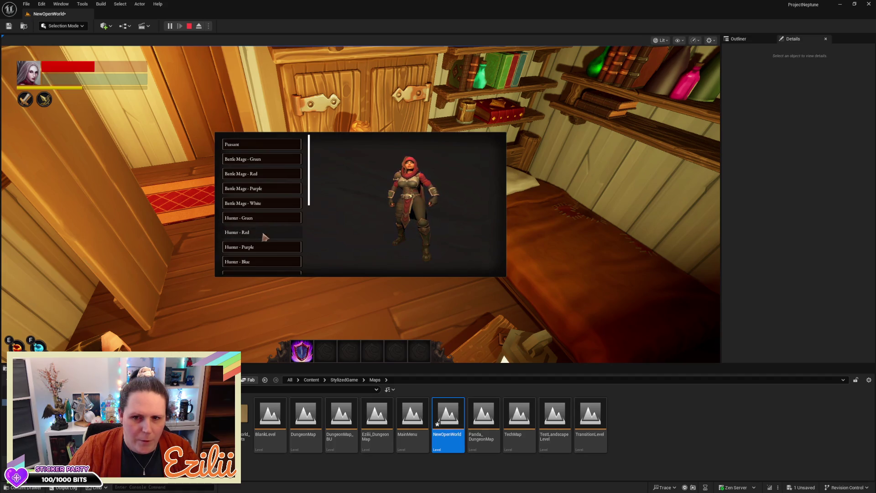
left_click(258, 247)
scroll(261, 263, "down", 1)
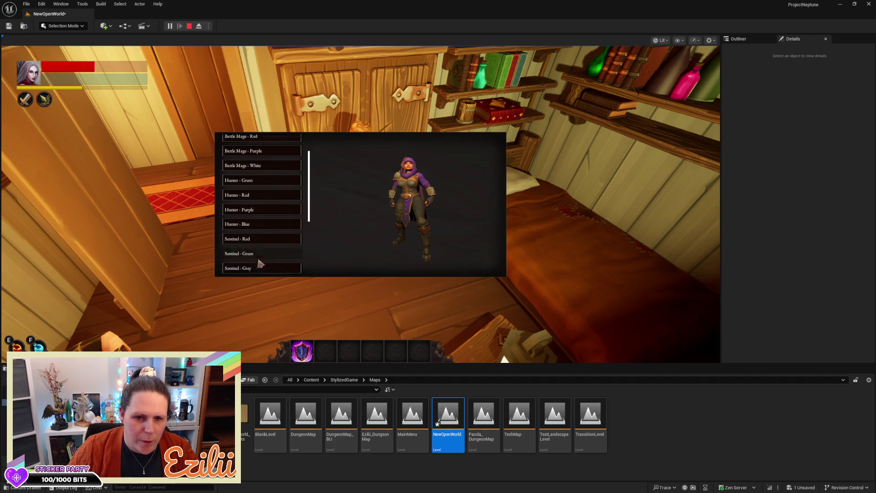
left_click(261, 254)
scroll(261, 262, "down", 1)
scroll(261, 264, "down", 1)
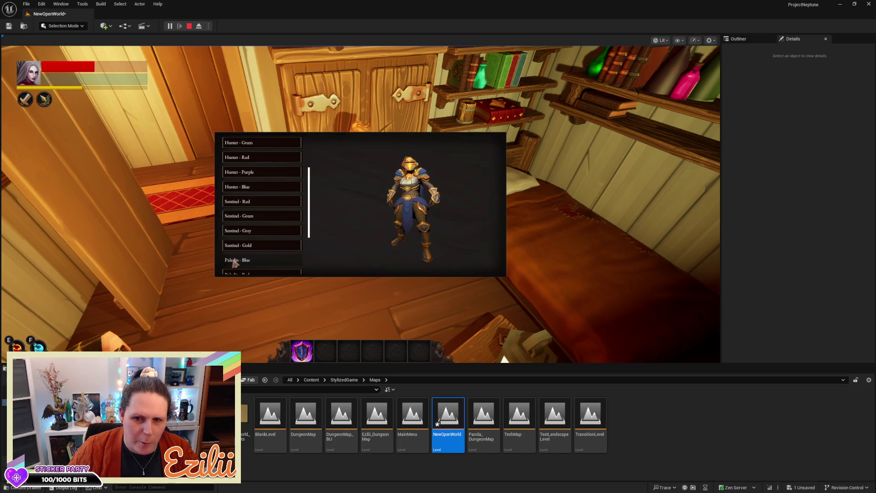
scroll(234, 261, "down", 3)
scroll(233, 262, "down", 3)
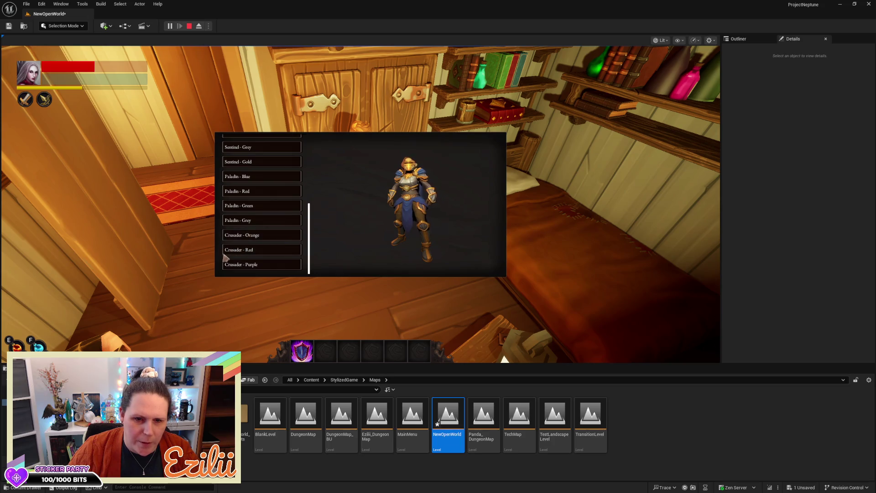
left_click(240, 253)
scroll(242, 251, "up", 10)
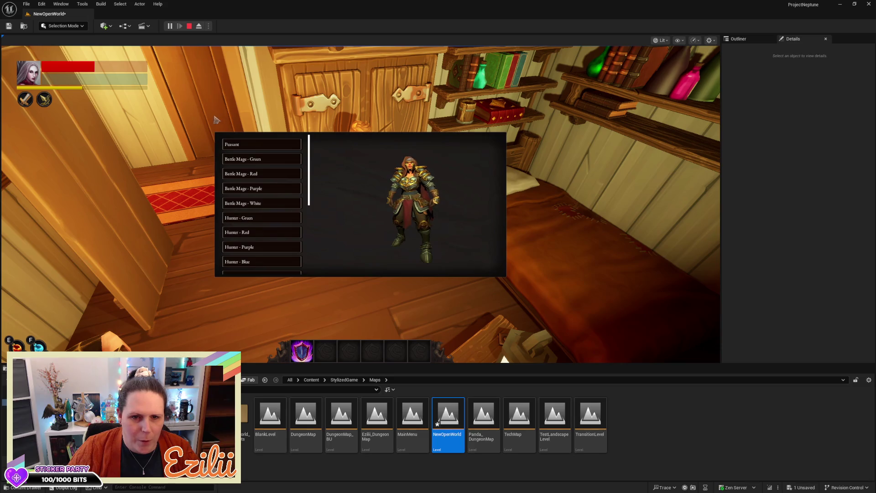
- Preview Battle Mage Green, Red, Purple and White, then Hunter Red and Purple, and stop playing
left_click(236, 155)
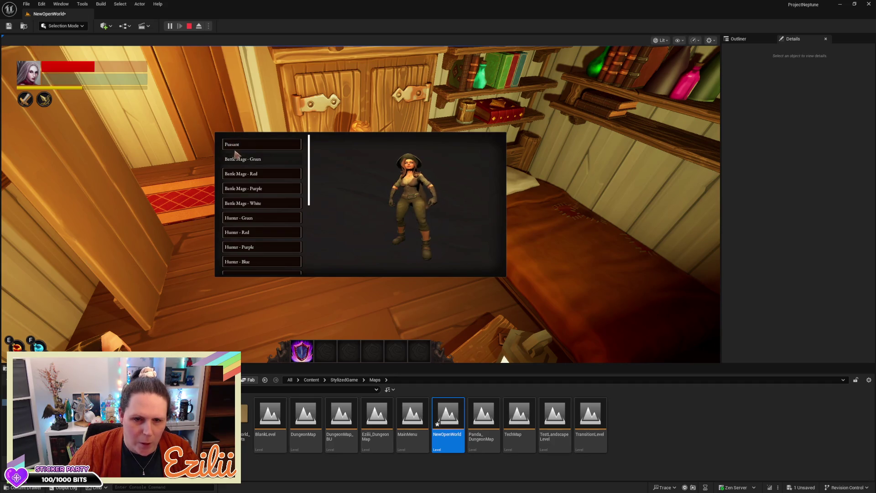
left_click(238, 178)
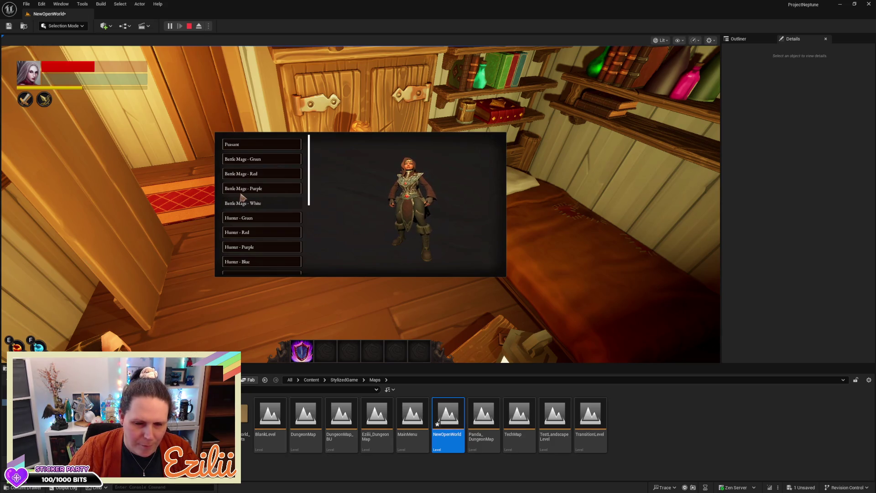
left_click(245, 189)
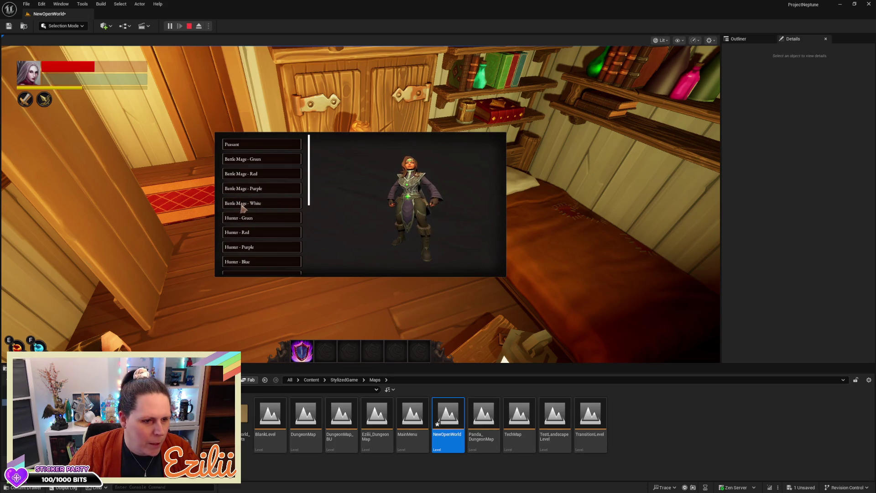
left_click(250, 204)
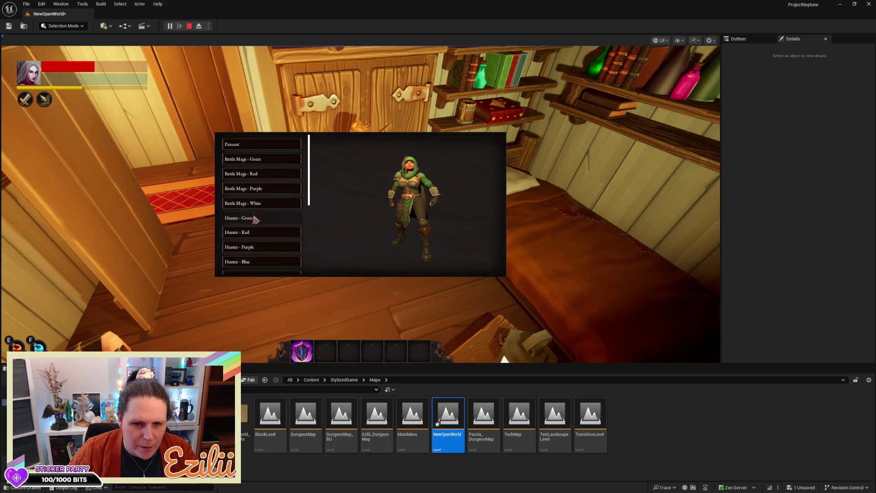
left_click(244, 234)
left_click(244, 247)
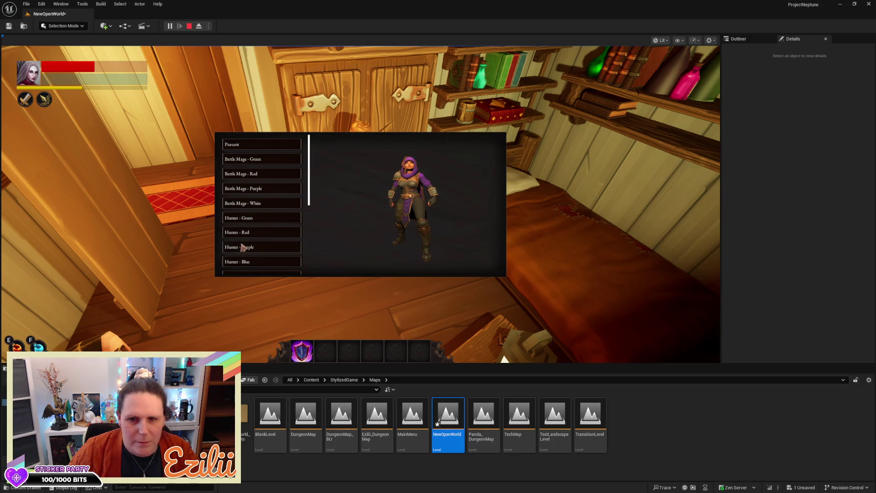
key("Escape")
- Fly into the tavern hall, select the BP_ArmorPreviewer camera rig and frame it
left_click_drag(432, 232, 444, 249)
left_click(359, 218)
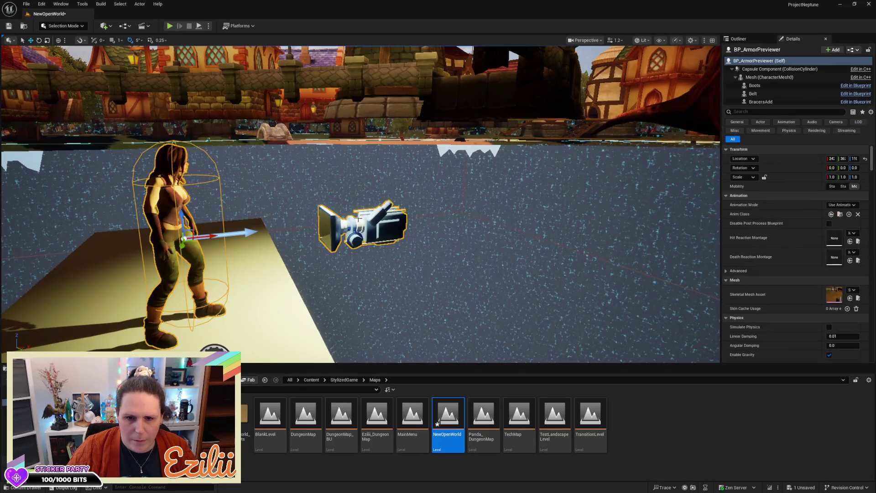
key("f")
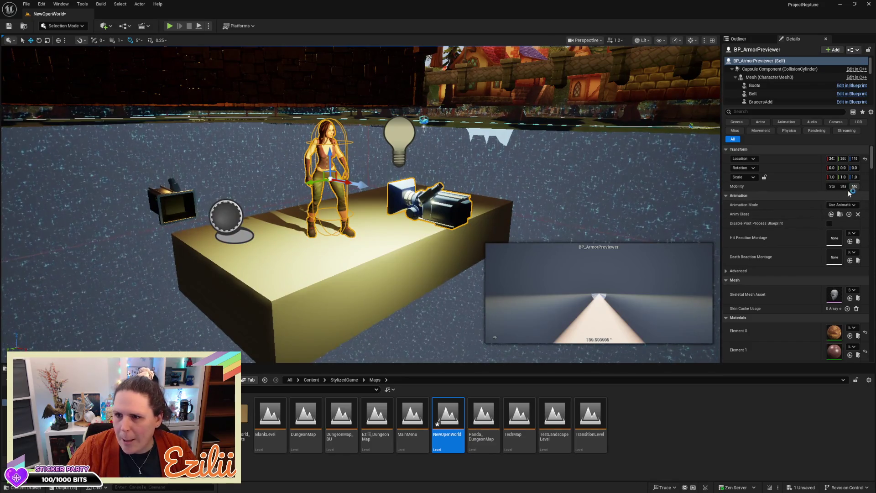
- Scroll through the Details panel and component tree showing Camera and SceneCaptureComponent2D
left_click_drag(871, 155, 872, 165)
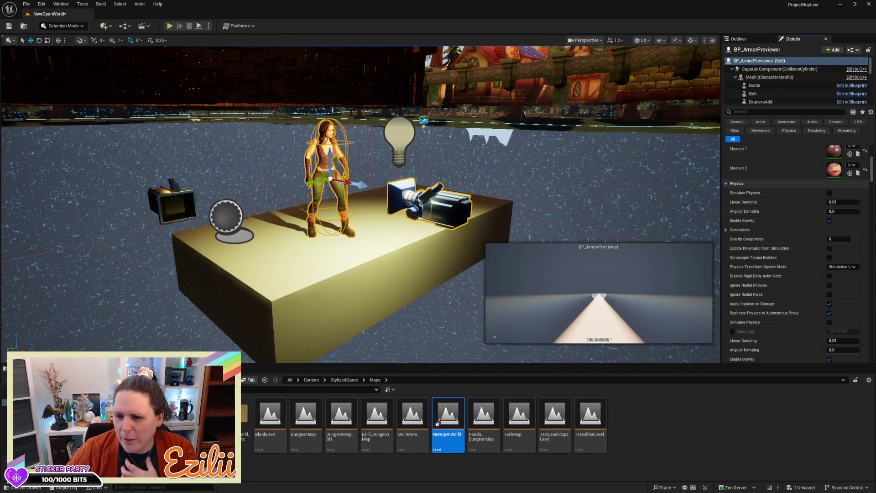
scroll(874, 189, "down", 5)
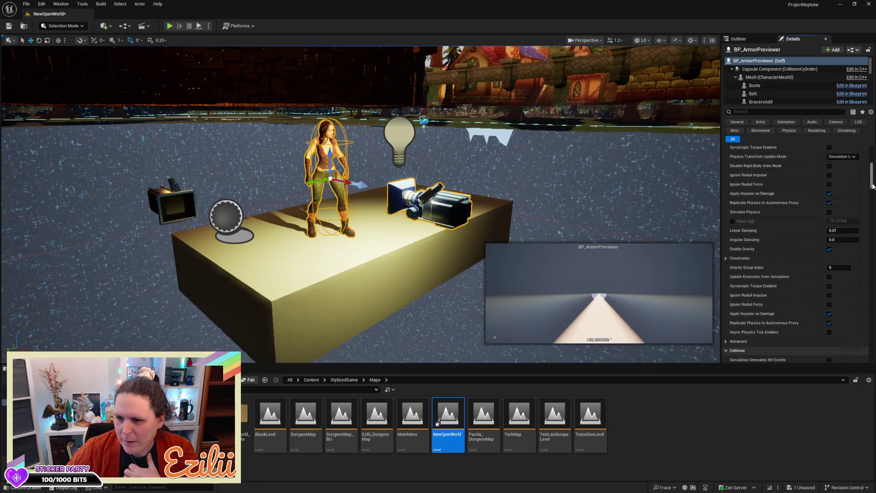
left_click_drag(873, 189, 875, 191)
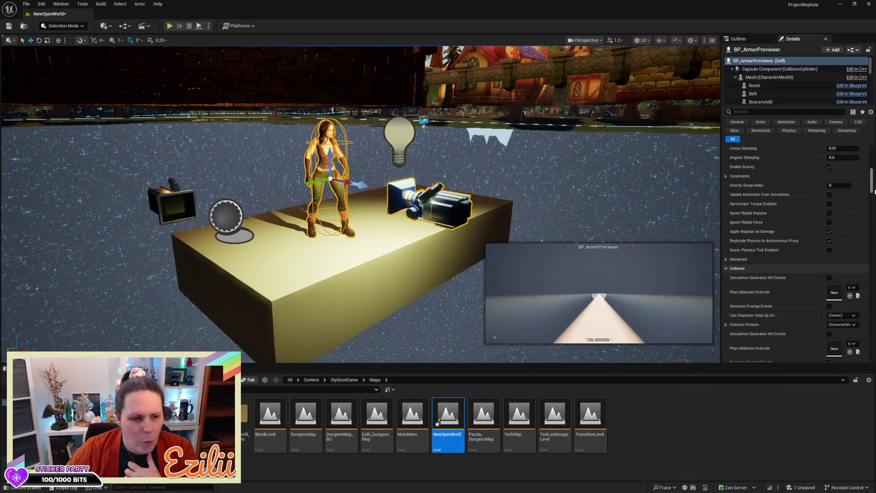
left_click_drag(874, 192, 872, 268)
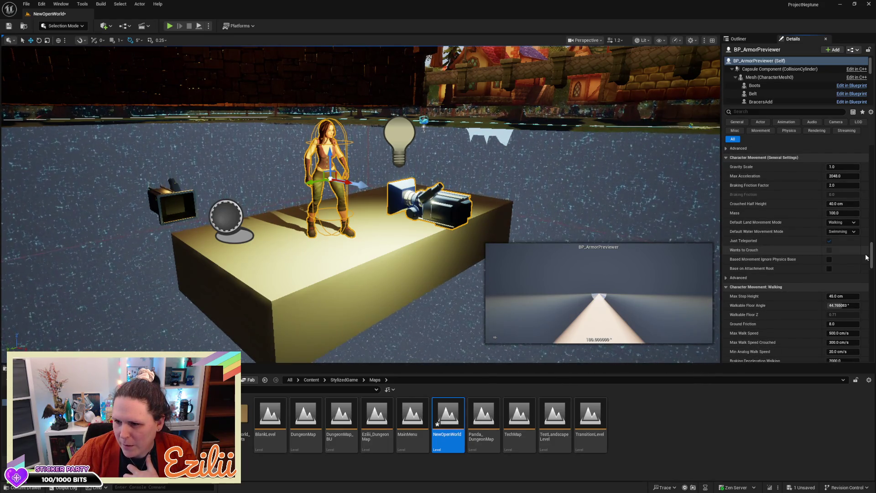
left_click_drag(872, 257, 871, 265)
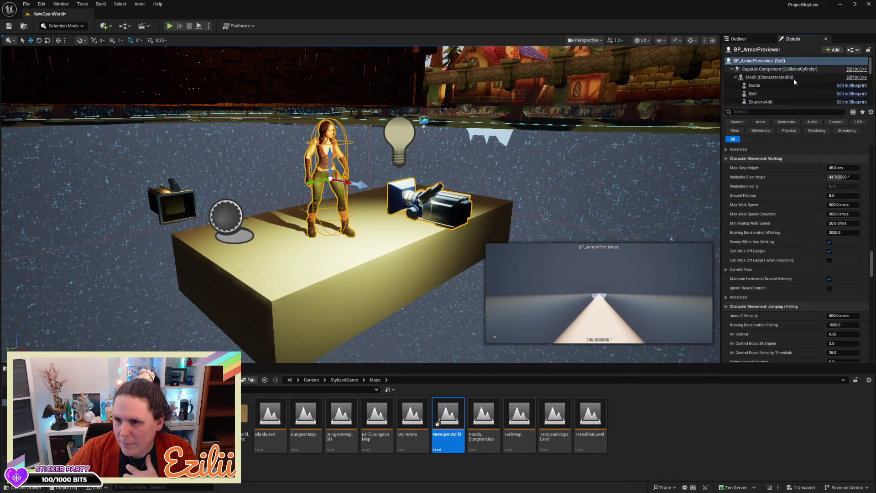
scroll(789, 83, "down", 5)
scroll(787, 92, "down", 5)
scroll(786, 100, "up", 5)
scroll(800, 92, "up", 5)
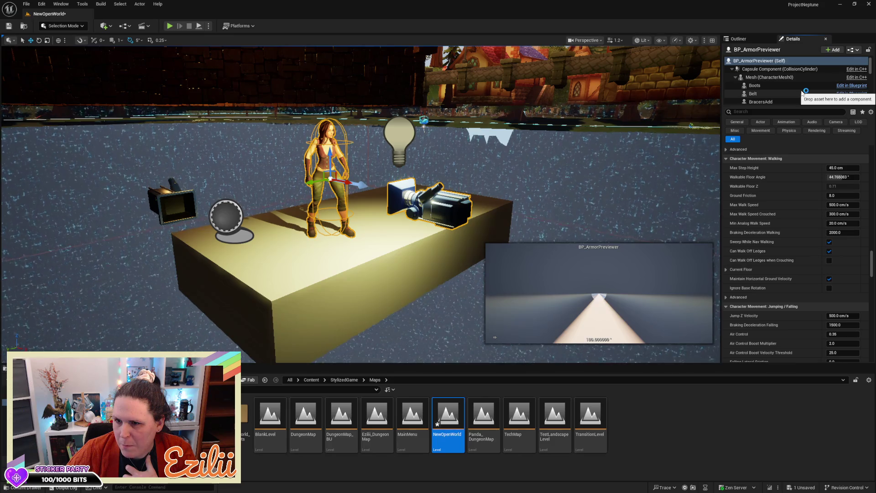
scroll(802, 91, "down", 3)
scroll(802, 97, "down", 5)
scroll(802, 97, "down", 5)
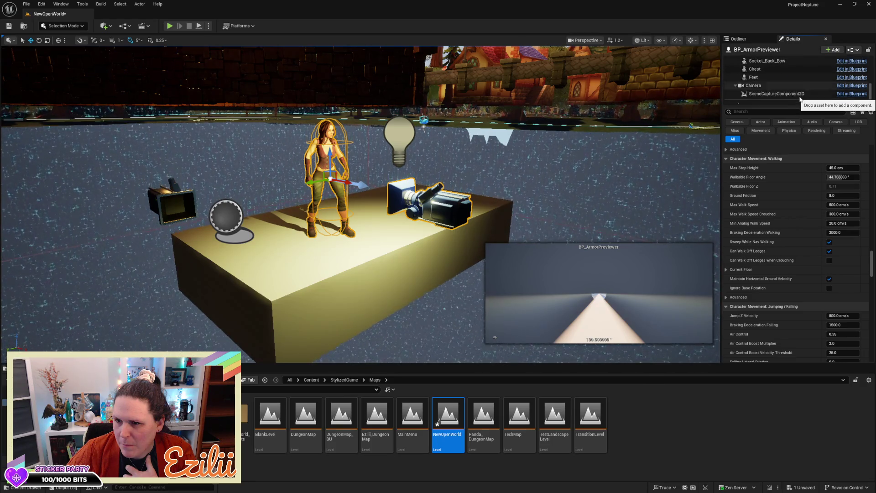
scroll(771, 70, "down", 1)
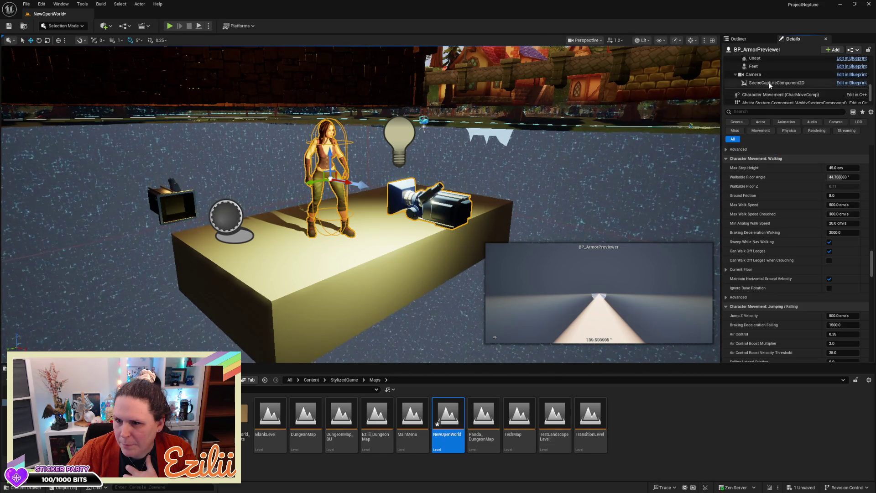
- Select the previewer's Camera component, expand Global Illumination and Lens settings, then deselect the rig
left_click(773, 75)
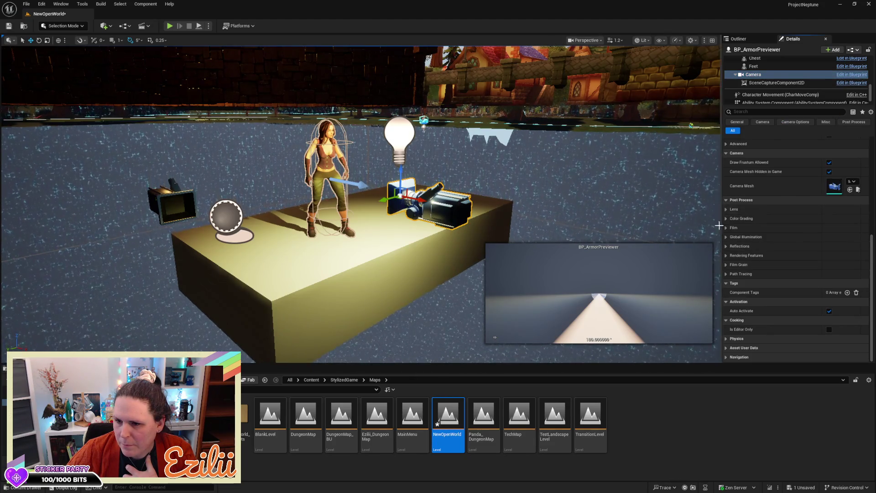
left_click(725, 237)
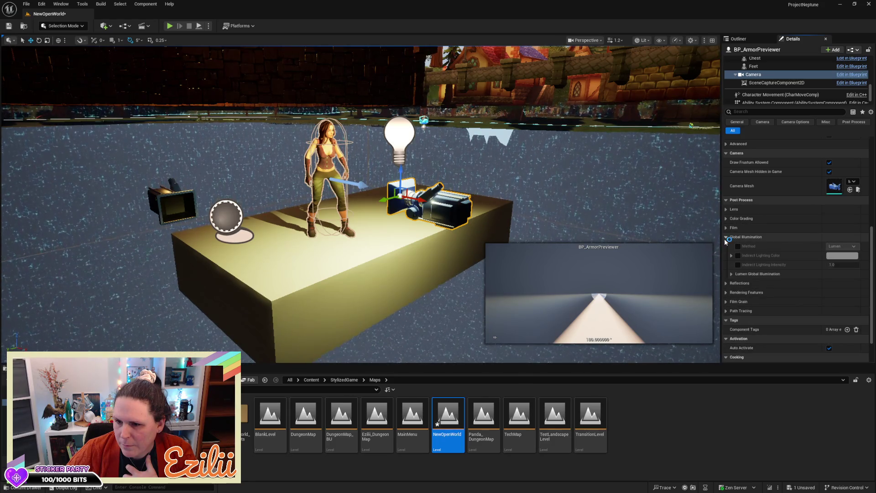
left_click(726, 209)
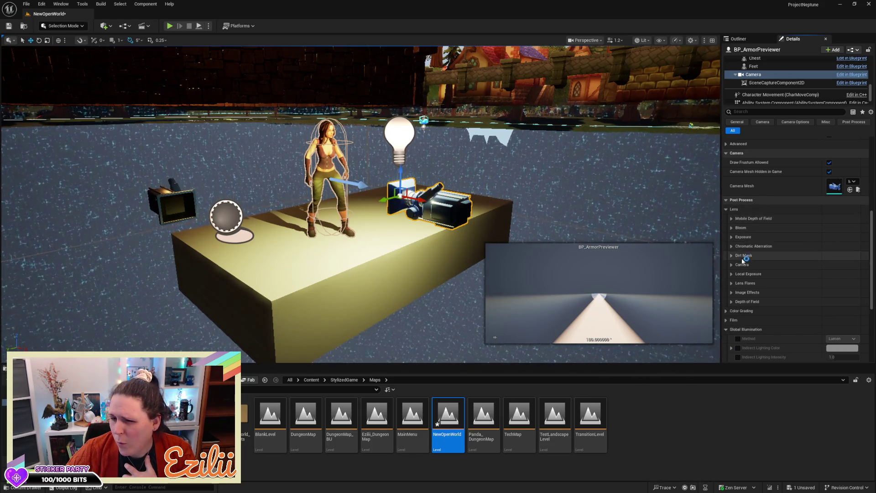
left_click(544, 177)
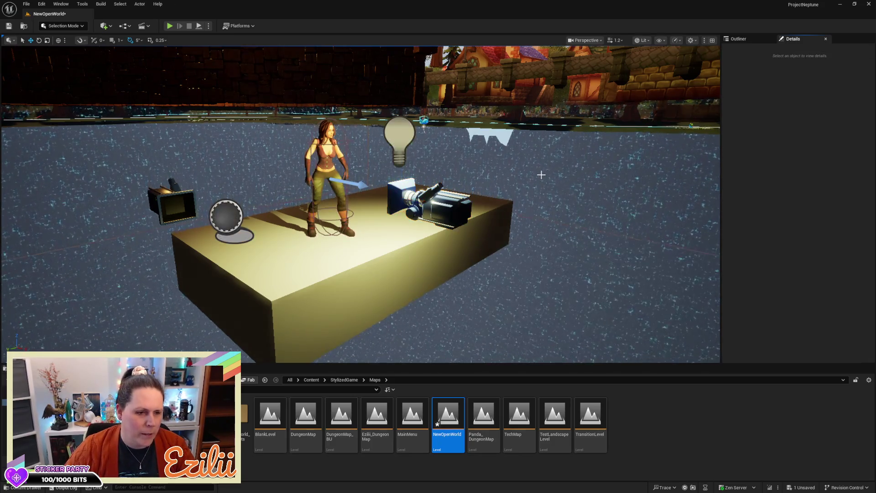
- Fly the view up from the house and across the forested landscape toward the dome village
scroll(542, 172, "down", 5)
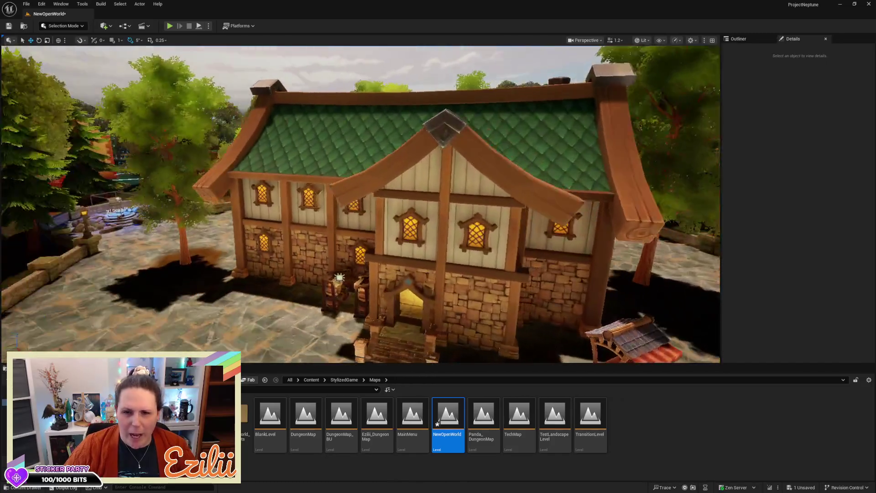
left_click_drag(541, 174, 542, 175)
scroll(541, 175, "down", 10)
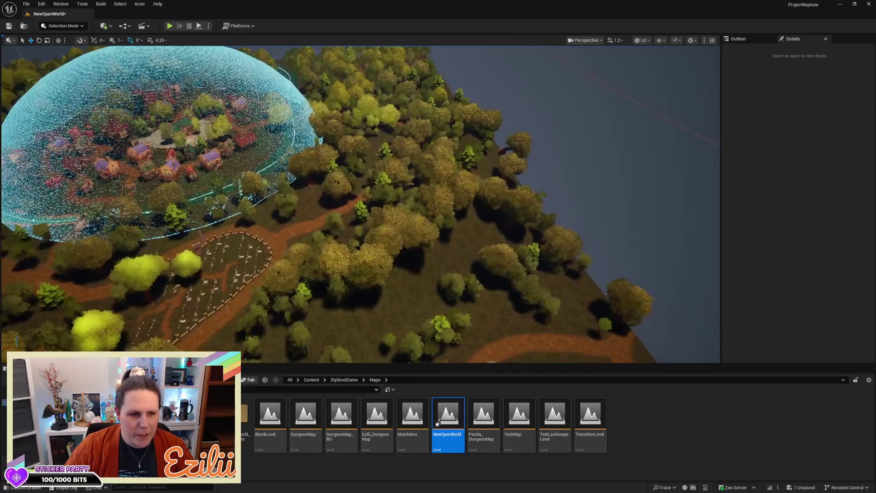
key("w")
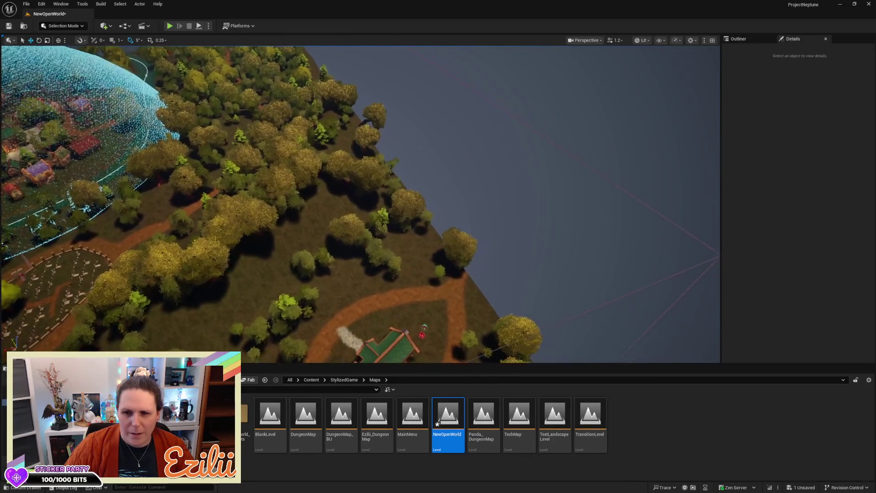
key("w")
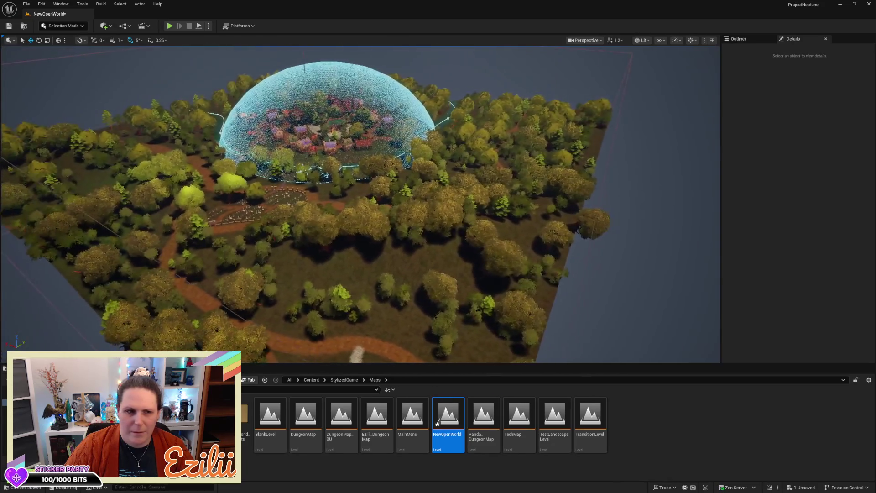
- Circle left around the domed village to centre it, then switch to the Opera browser
key("a")
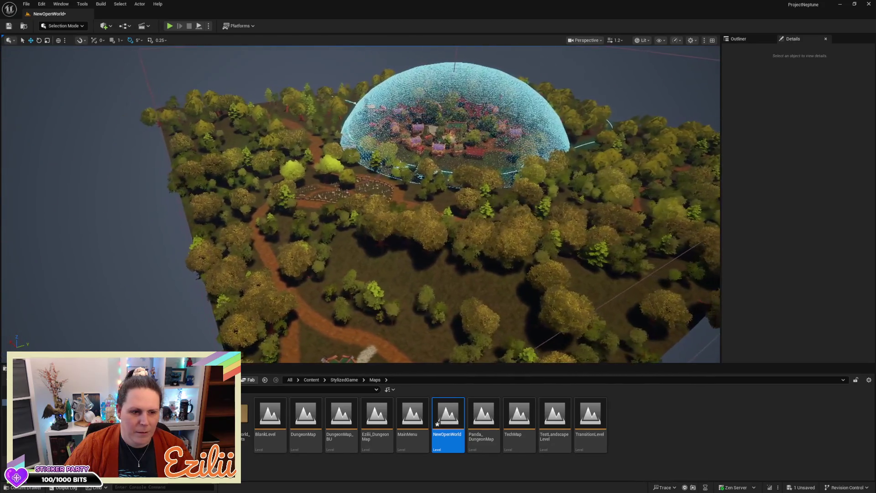
key("a")
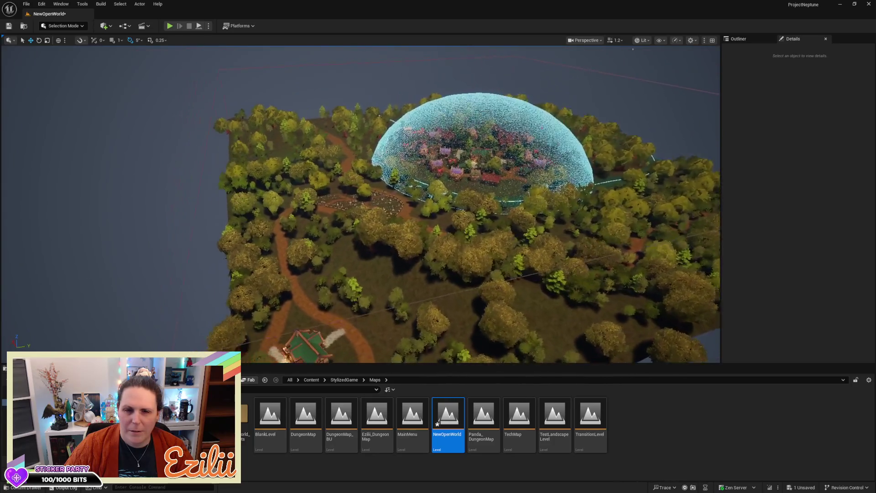
key("a")
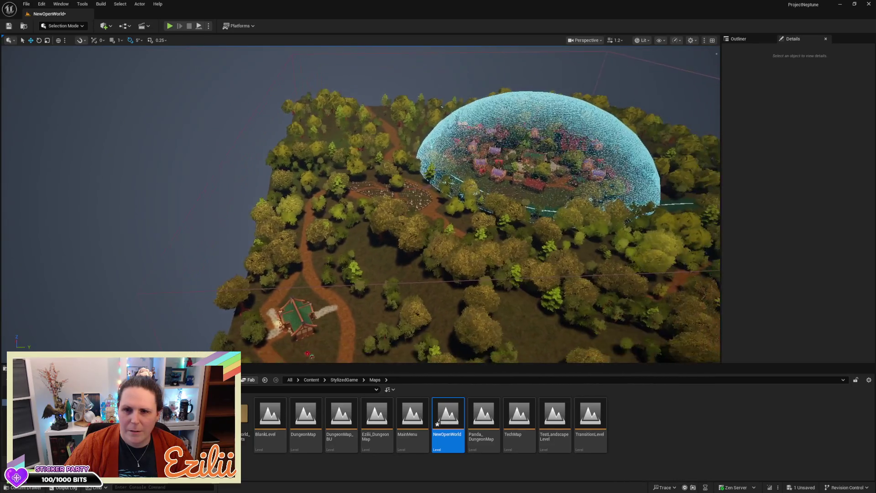
key("d")
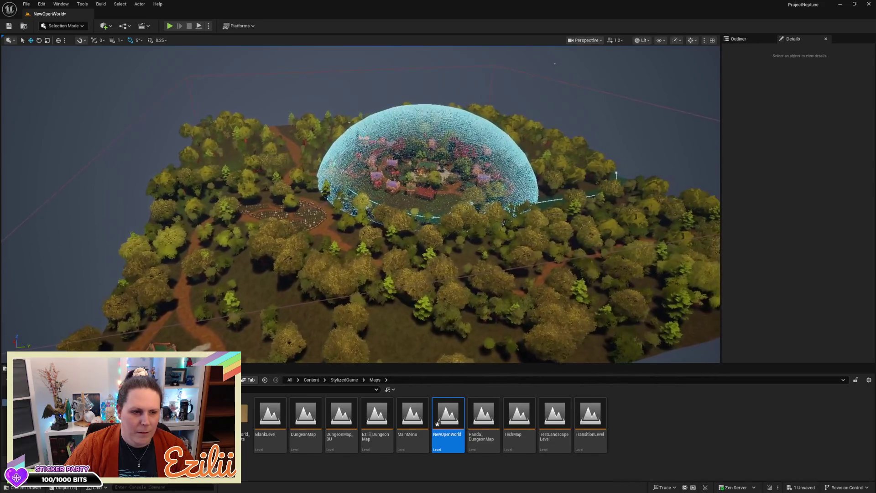
key("w")
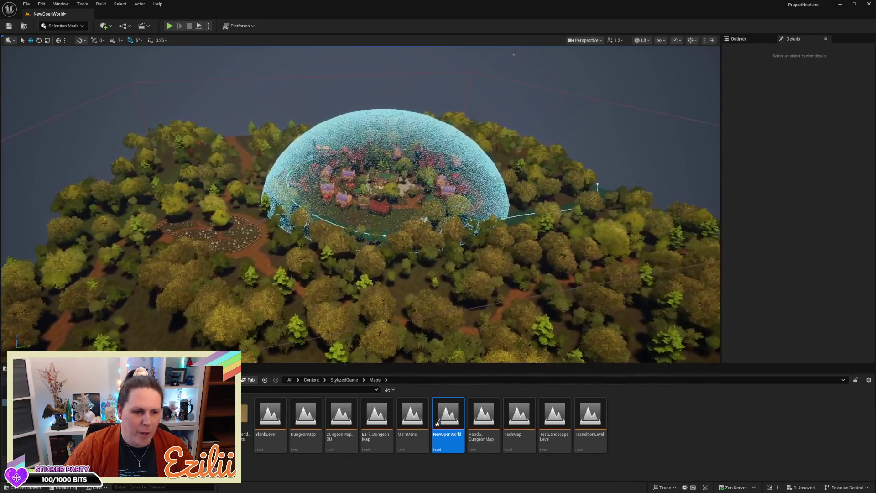
key("a")
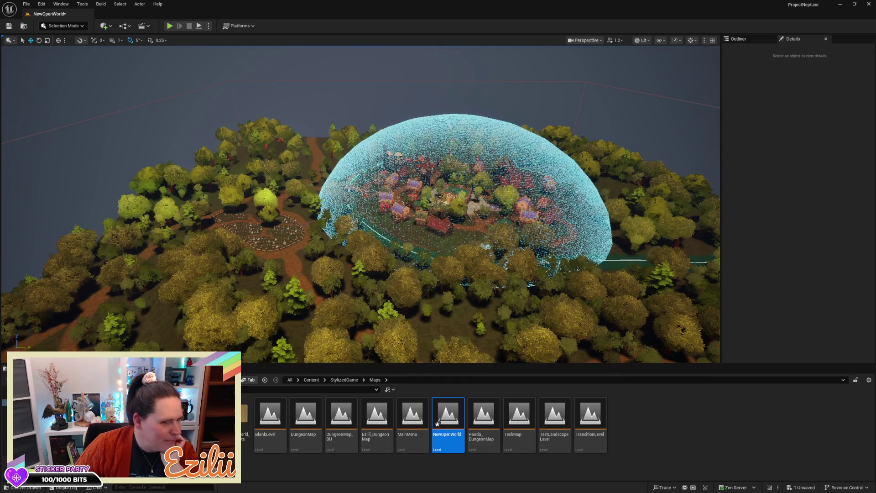
key("alt+Tab")
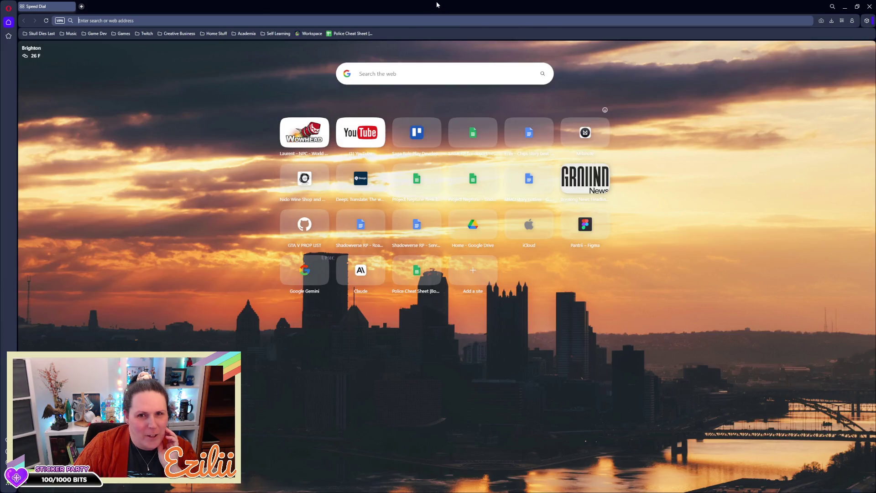
- Switch from Opera's Speed Dial back to the Unreal Editor window
key("alt+Tab")
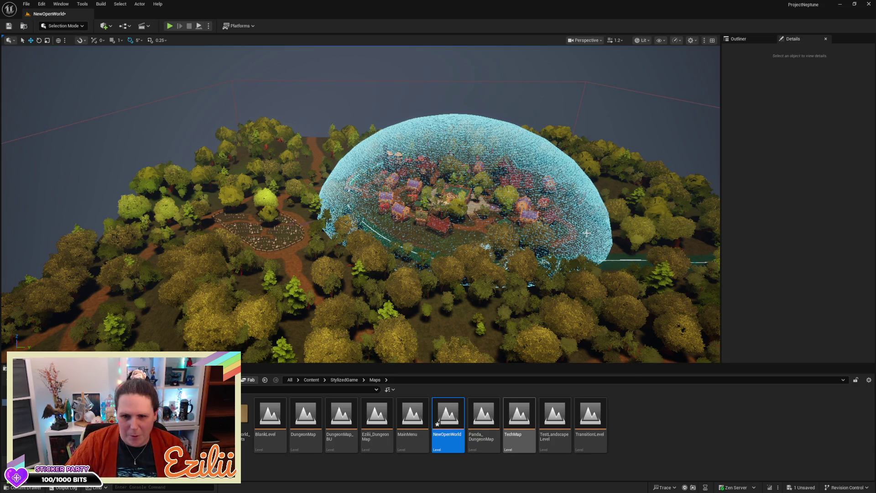
- Click into the level viewport and save the NewOpenWorld map with Ctrl+S
left_click(394, 73)
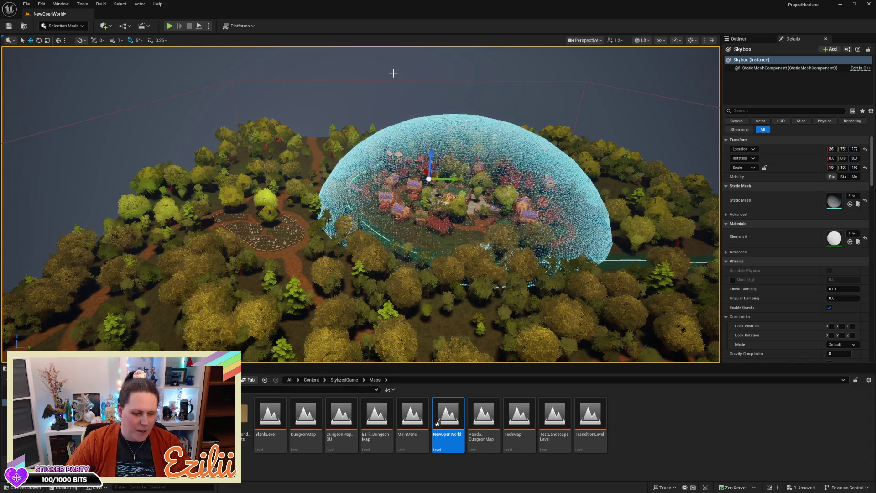
key("ctrl+s")
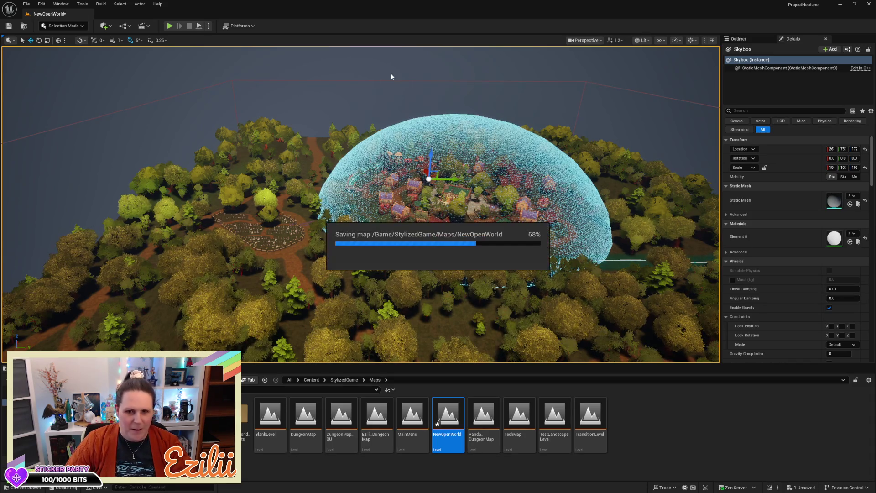